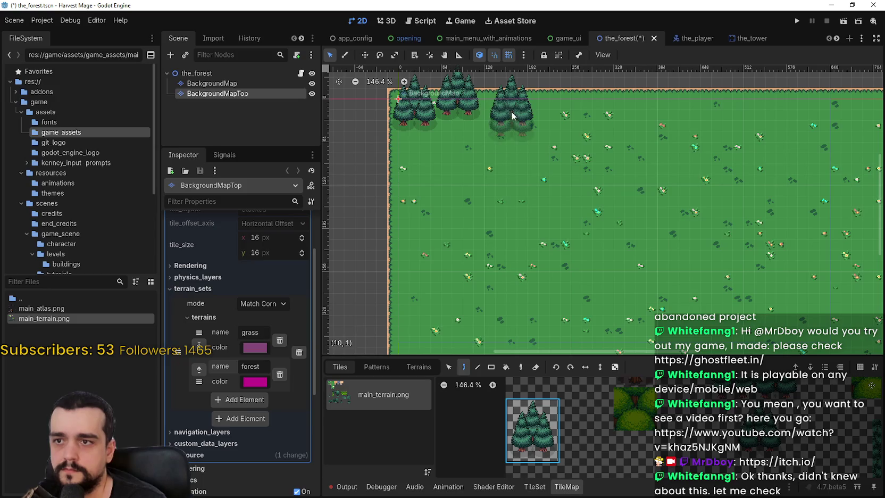
Step: Stamp pine clusters near the map's top edge, undoing the misplaced ones
{"action": "scroll", "coordinate": [498, 209], "scroll_direction": "up", "scroll_amount": 1}
{"action": "scroll", "coordinate": [497, 209], "scroll_direction": "up", "scroll_amount": 1}
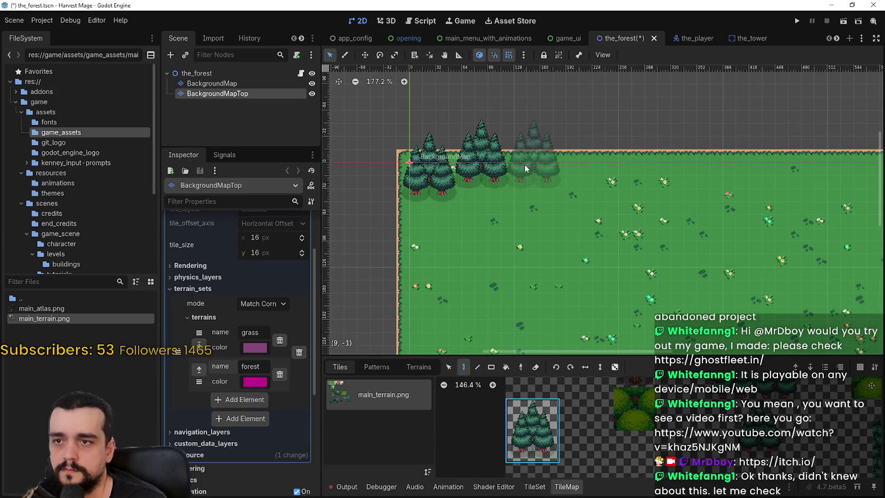
{"action": "left_click", "coordinate": [515, 195]}
{"action": "left_click", "coordinate": [534, 163]}
{"action": "left_click", "coordinate": [562, 188]}
{"action": "key", "text": "ctrl+z"}
{"action": "key", "text": "ctrl+z"}
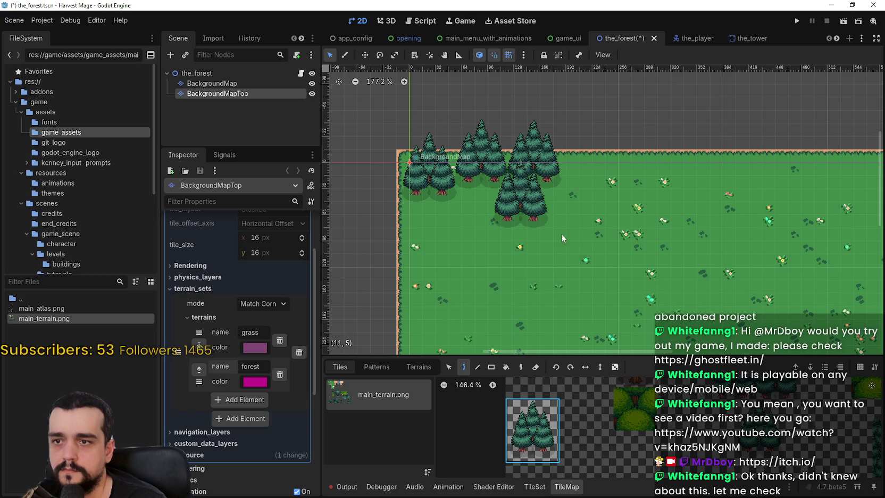
{"action": "key", "text": "ctrl+z"}
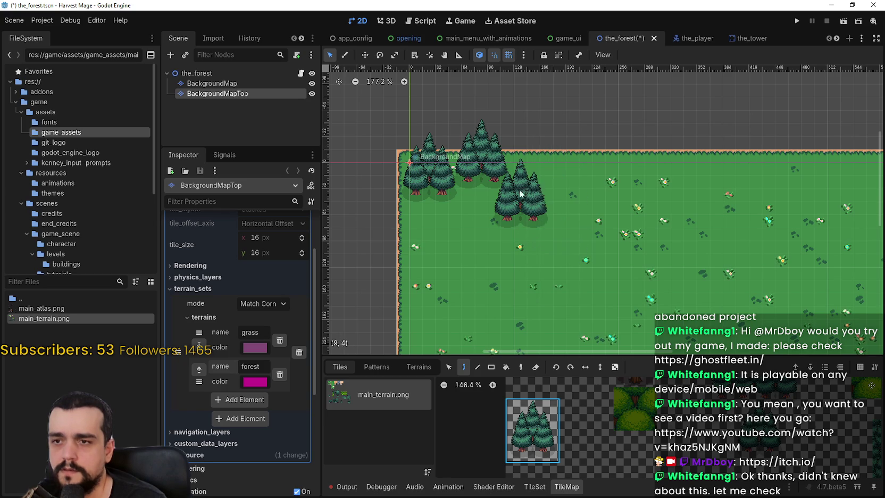
Step: Paint pine clusters lower in the top-left area and down toward the left edge
{"action": "left_click", "coordinate": [518, 212]}
{"action": "left_click", "coordinate": [472, 210]}
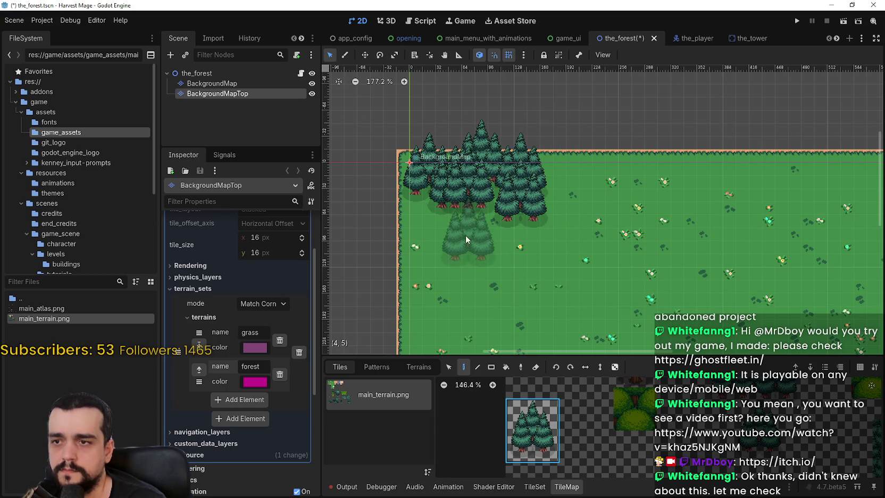
{"action": "key", "text": "ctrl+z"}
{"action": "left_click", "coordinate": [458, 237]}
{"action": "left_click", "coordinate": [423, 281]}
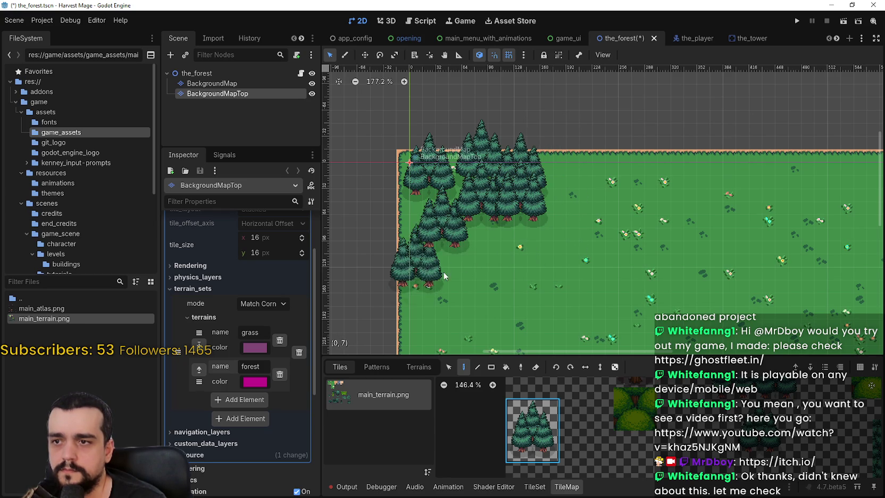
{"action": "scroll", "coordinate": [496, 259], "scroll_direction": "down", "scroll_amount": 2}
Step: Add more overlapping pine clusters along the top edge
{"action": "left_click", "coordinate": [524, 139]}
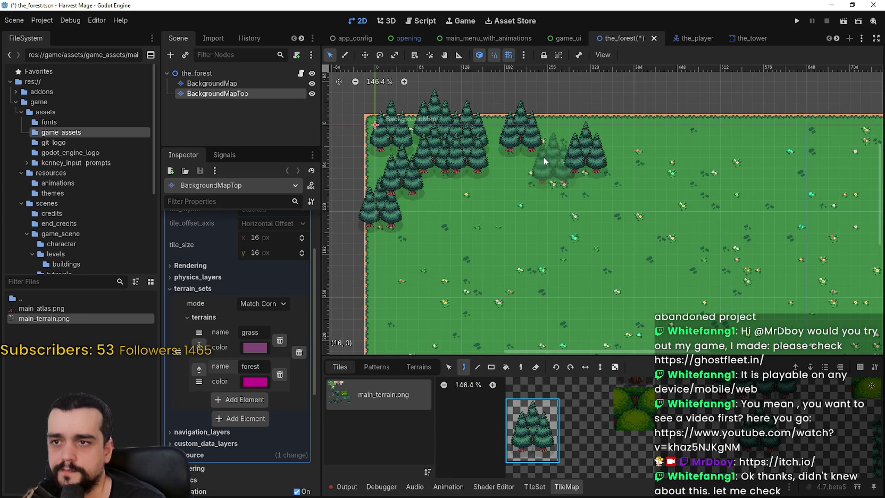
{"action": "left_click", "coordinate": [521, 178]}
{"action": "left_click", "coordinate": [487, 160]}
{"action": "left_click", "coordinate": [574, 148]}
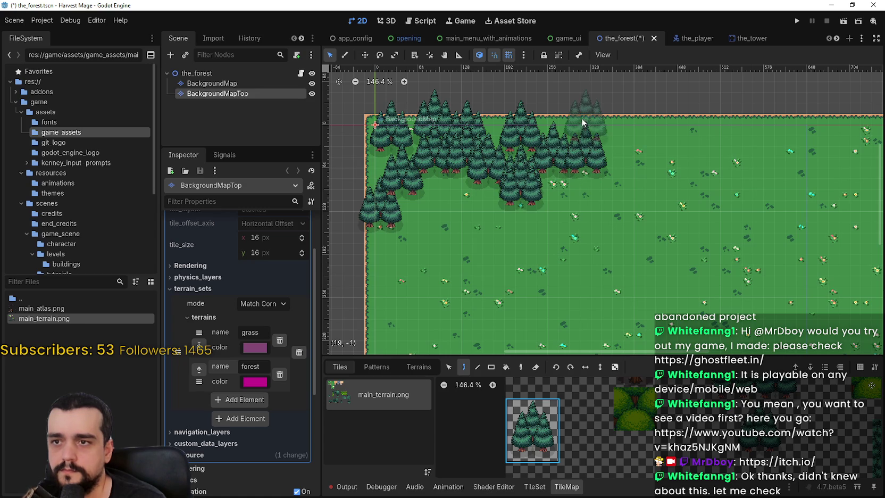
Step: Extend the pine clusters rightward along the top, ending at the top right corner
{"action": "left_click", "coordinate": [641, 130]}
{"action": "left_click", "coordinate": [630, 180]}
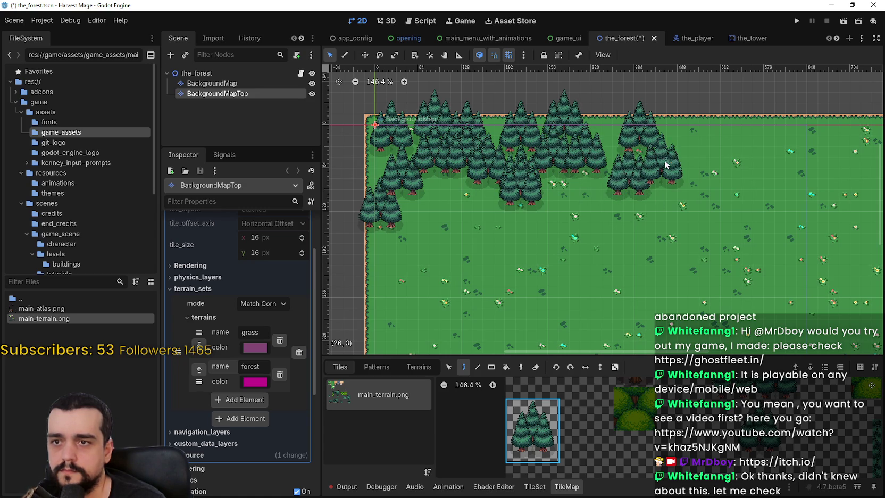
{"action": "left_click", "coordinate": [664, 160]}
{"action": "left_click", "coordinate": [683, 137]}
{"action": "left_click", "coordinate": [644, 194]}
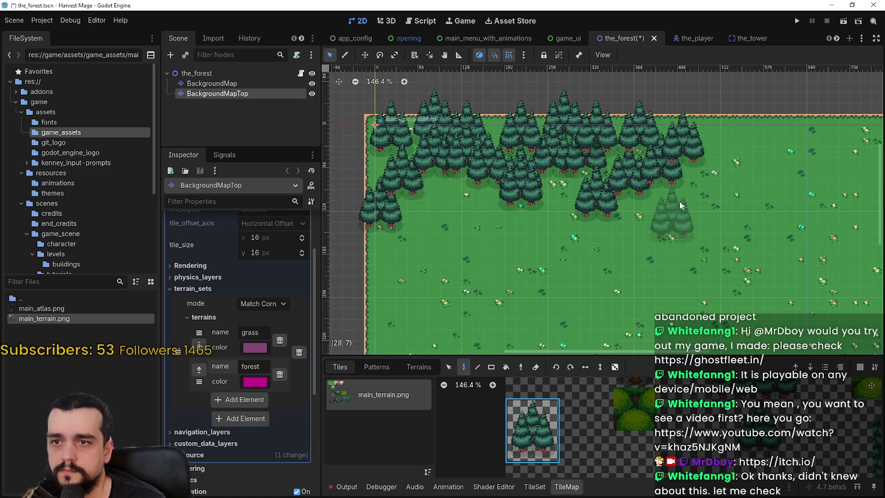
{"action": "scroll", "coordinate": [638, 180], "scroll_direction": "down", "scroll_amount": 1}
{"action": "left_click", "coordinate": [734, 104]}
{"action": "scroll", "coordinate": [725, 234], "scroll_direction": "down", "scroll_amount": 7}
Step: Zoom out, centre the top-left trees, and paint pines below the top tree line
{"action": "scroll", "coordinate": [591, 223], "scroll_direction": "down", "scroll_amount": 9}
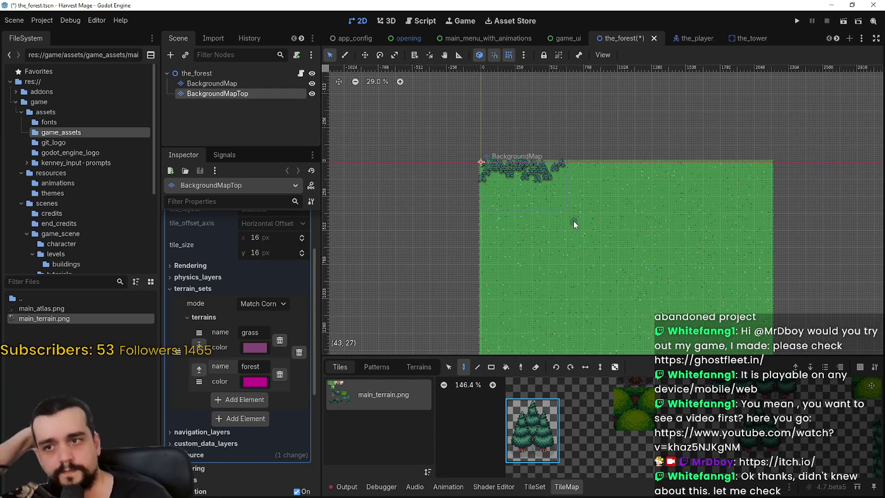
{"action": "scroll", "coordinate": [560, 172], "scroll_direction": "up", "scroll_amount": 6}
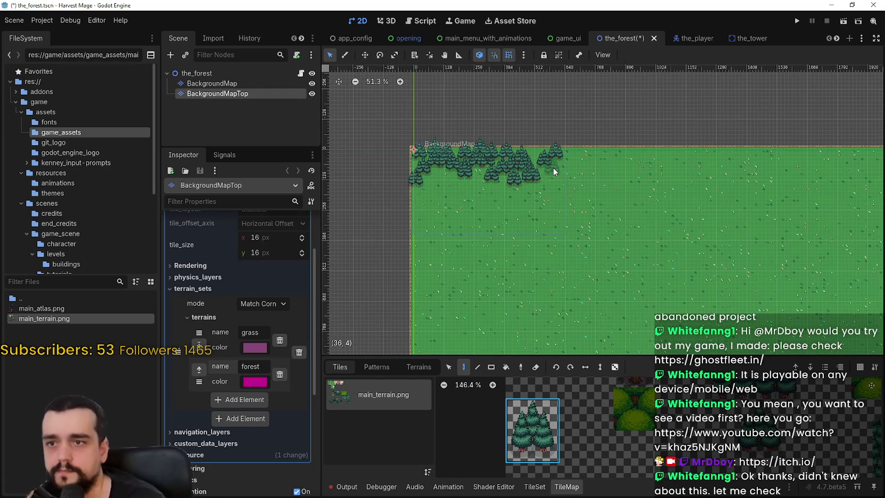
{"action": "left_click_drag", "start_coordinate": [619, 206], "coordinate": [566, 188]}
{"action": "scroll", "coordinate": [536, 149], "scroll_direction": "down", "scroll_amount": 2}
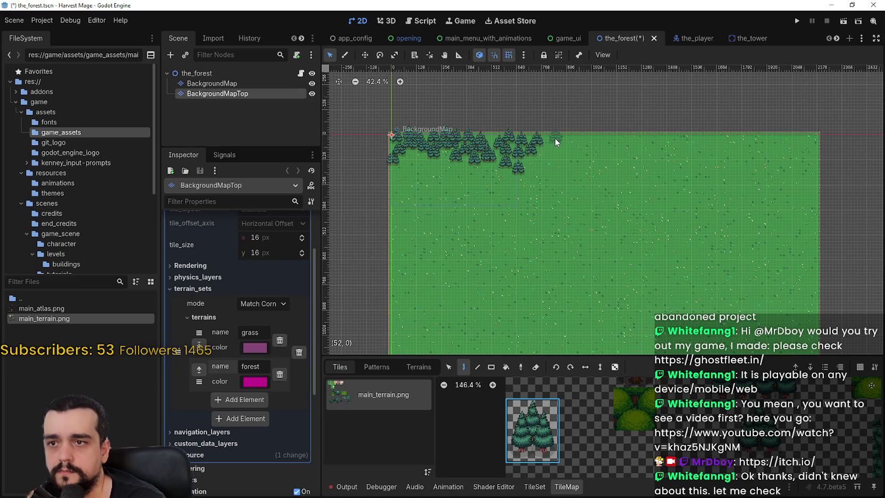
{"action": "left_click", "coordinate": [534, 171]}
{"action": "left_click", "coordinate": [575, 148]}
Step: Add pines right of the existing tree line and fill its gaps
{"action": "left_click", "coordinate": [583, 145]}
{"action": "left_click", "coordinate": [597, 155]}
{"action": "left_click", "coordinate": [569, 163]}
{"action": "left_click", "coordinate": [606, 144]}
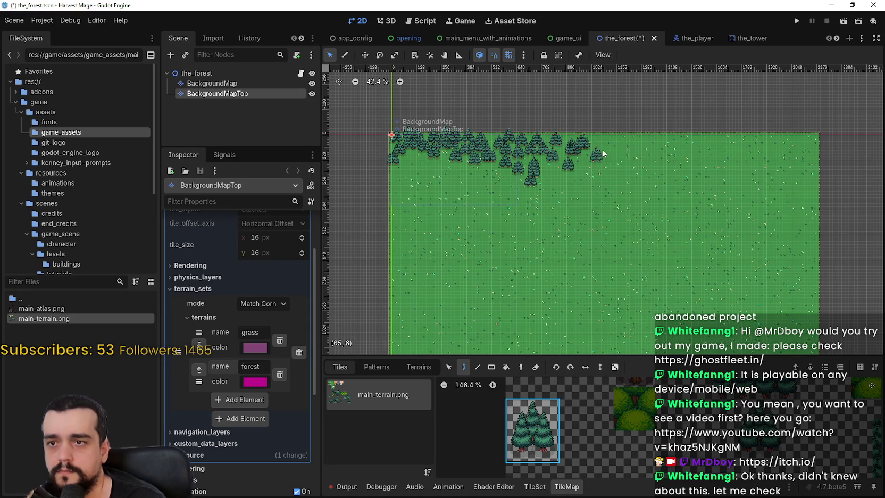
{"action": "left_click", "coordinate": [612, 166]}
{"action": "left_click", "coordinate": [577, 164]}
{"action": "left_click", "coordinate": [618, 142]}
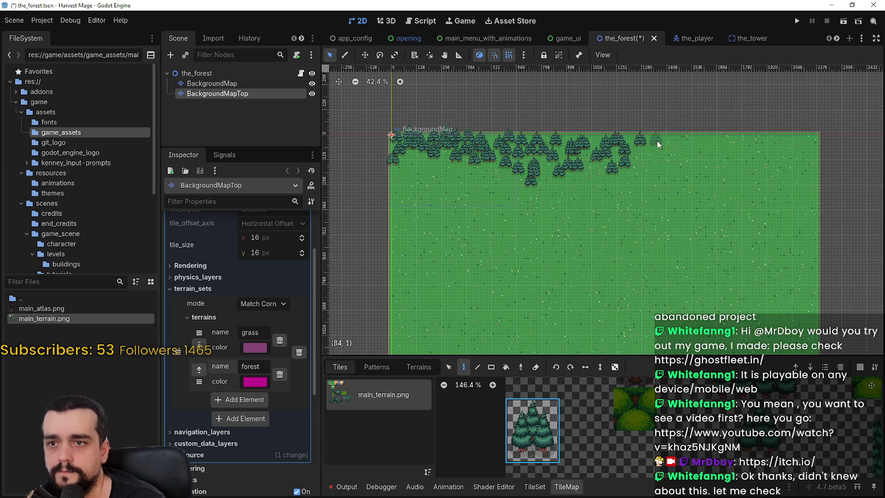
Step: Extend the pine row further right along the top edge and thicken it
{"action": "left_click", "coordinate": [749, 140]}
{"action": "left_click", "coordinate": [780, 140]}
{"action": "left_click", "coordinate": [803, 140]}
{"action": "left_click", "coordinate": [775, 148]}
{"action": "left_click", "coordinate": [757, 149]}
{"action": "left_click", "coordinate": [731, 151]}
Step: Fill in the remaining pines along the forest's top edge
{"action": "left_click", "coordinate": [676, 157]}
{"action": "left_click", "coordinate": [641, 160]}
{"action": "left_click", "coordinate": [669, 166]}
{"action": "left_click", "coordinate": [701, 163]}
{"action": "left_click", "coordinate": [747, 164]}
{"action": "left_click", "coordinate": [769, 162]}
{"action": "scroll", "coordinate": [717, 157], "scroll_direction": "down", "scroll_amount": 2}
{"action": "scroll", "coordinate": [718, 156], "scroll_direction": "right", "scroll_amount": 2}
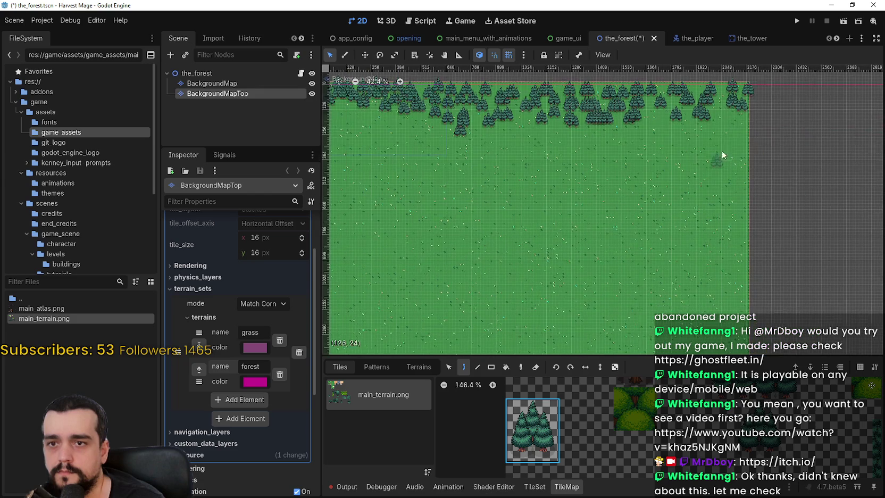
Step: Paint a column of pines down the map's right edge
{"action": "left_click", "coordinate": [734, 167]}
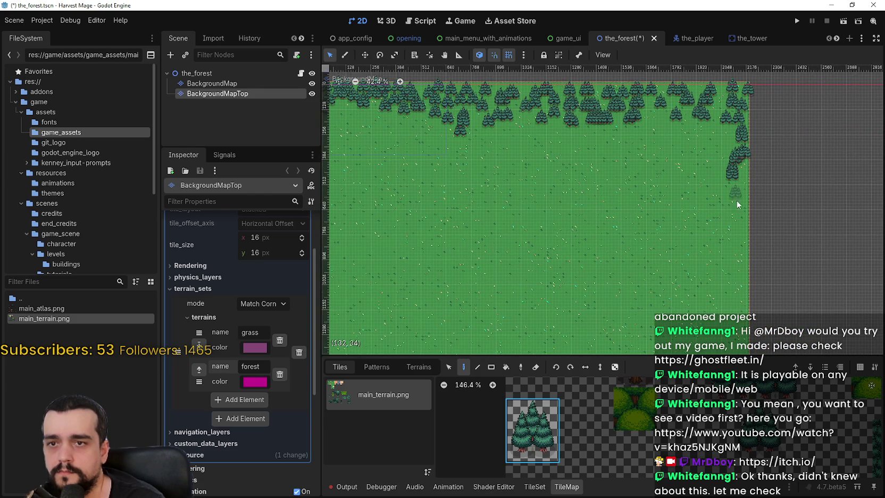
{"action": "left_click", "coordinate": [737, 201]}
{"action": "left_click", "coordinate": [741, 225]}
{"action": "left_click", "coordinate": [738, 260]}
{"action": "scroll", "coordinate": [707, 200], "scroll_direction": "down", "scroll_amount": 3}
{"action": "scroll", "coordinate": [707, 200], "scroll_direction": "right", "scroll_amount": 1}
{"action": "mouse_move", "coordinate": [707, 200]}
{"action": "left_mouse_down"}
{"action": "mouse_move", "coordinate": [705, 234]}
{"action": "mouse_move", "coordinate": [685, 261]}
{"action": "mouse_move", "coordinate": [633, 280]}
{"action": "mouse_move", "coordinate": [520, 265]}
{"action": "left_mouse_up"}
Step: Extend the bottom tree row to the left border and start pines up the left edge
{"action": "scroll", "coordinate": [612, 269], "scroll_direction": "left", "scroll_amount": 2}
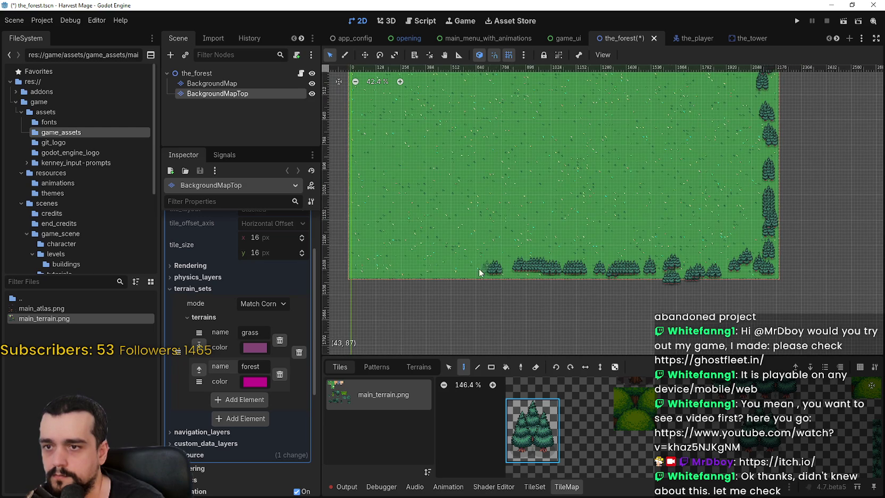
{"action": "scroll", "coordinate": [426, 271], "scroll_direction": "up", "scroll_amount": 6}
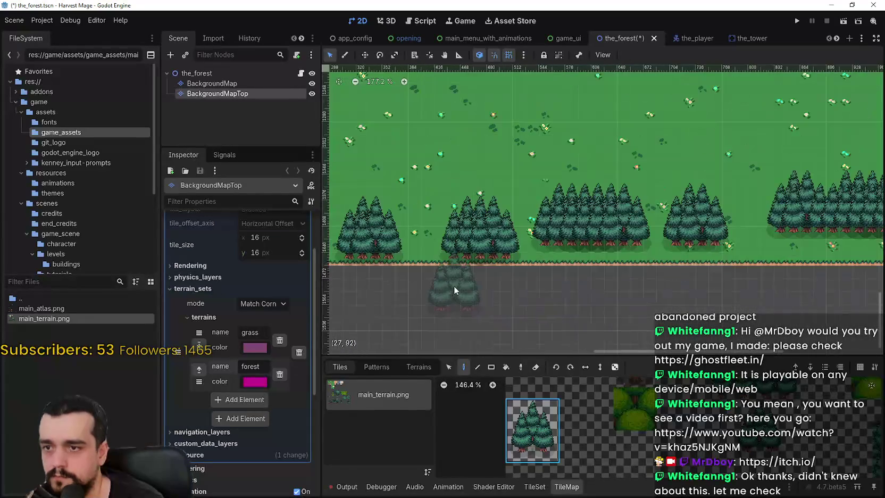
{"action": "scroll", "coordinate": [453, 284], "scroll_direction": "down", "scroll_amount": 5}
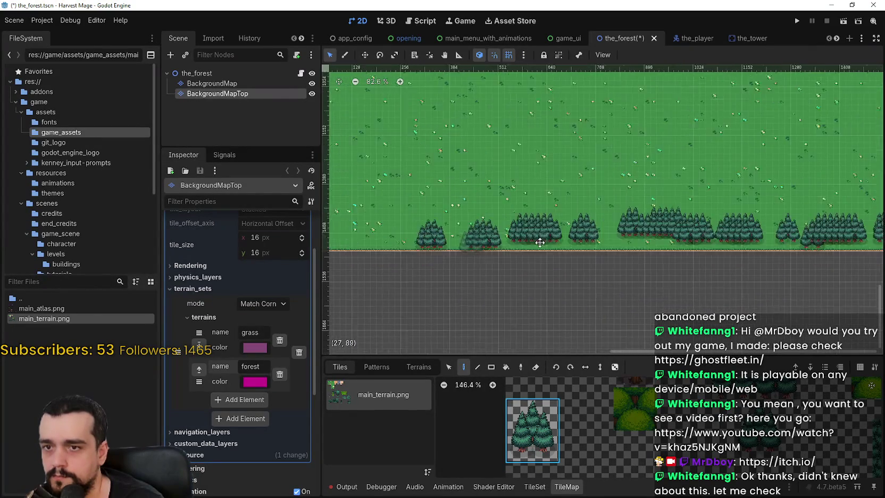
{"action": "left_click_drag", "start_coordinate": [484, 246], "coordinate": [442, 235]}
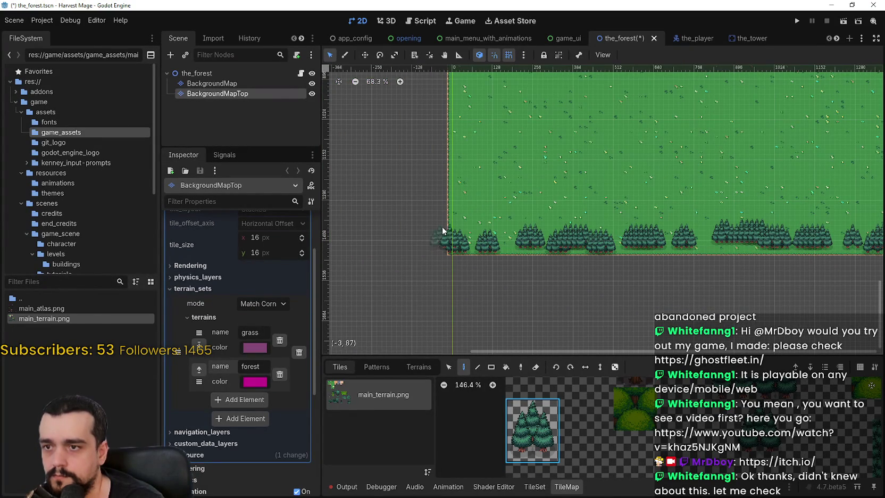
{"action": "left_click_drag", "start_coordinate": [461, 179], "coordinate": [454, 133]}
{"action": "scroll", "coordinate": [452, 263], "scroll_direction": "down", "scroll_amount": 3}
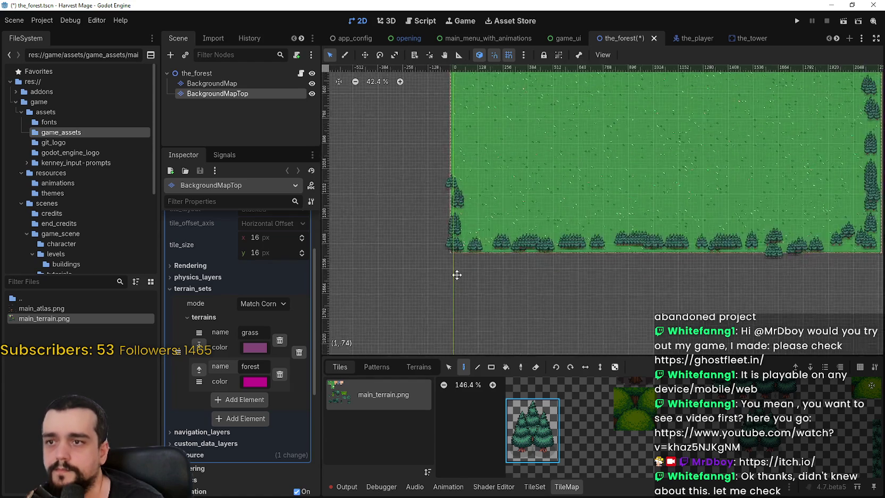
Step: Line the full left edge of the map with pines, upward and downward
{"action": "left_click", "coordinate": [459, 239]}
{"action": "left_click_drag", "start_coordinate": [460, 208], "coordinate": [457, 86]}
{"action": "scroll", "coordinate": [474, 194], "scroll_direction": "up", "scroll_amount": 3}
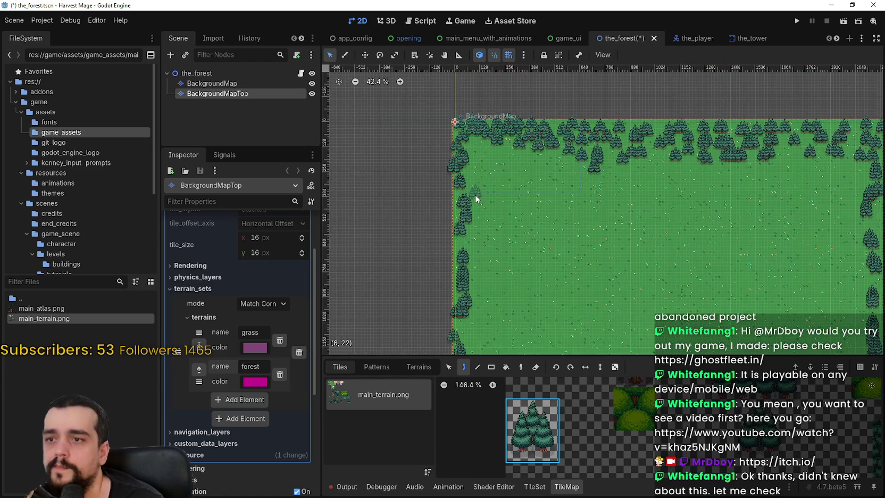
{"action": "left_click_drag", "start_coordinate": [440, 159], "coordinate": [448, 289]}
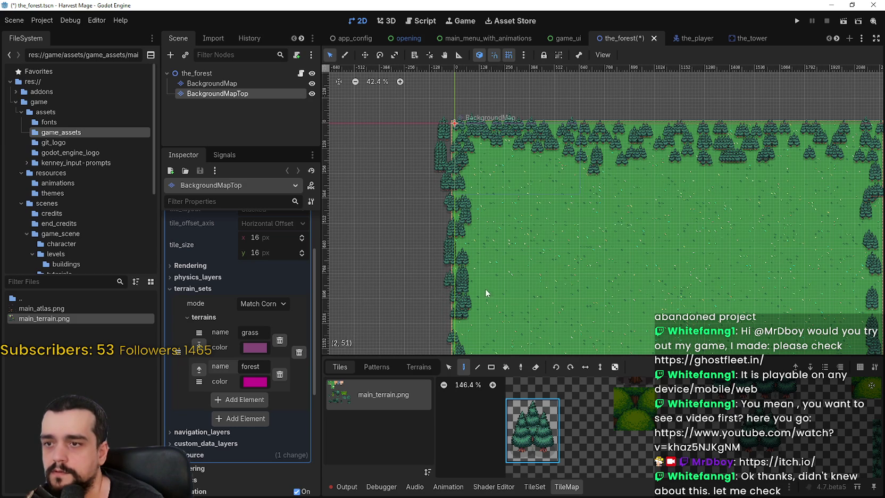
{"action": "scroll", "coordinate": [485, 289], "scroll_direction": "down", "scroll_amount": 5}
Step: Run the pine row along the whole bottom edge, filling its gap
{"action": "mouse_move", "coordinate": [451, 245]}
{"action": "left_mouse_down"}
{"action": "mouse_move", "coordinate": [465, 281]}
{"action": "mouse_move", "coordinate": [526, 287]}
{"action": "left_mouse_up"}
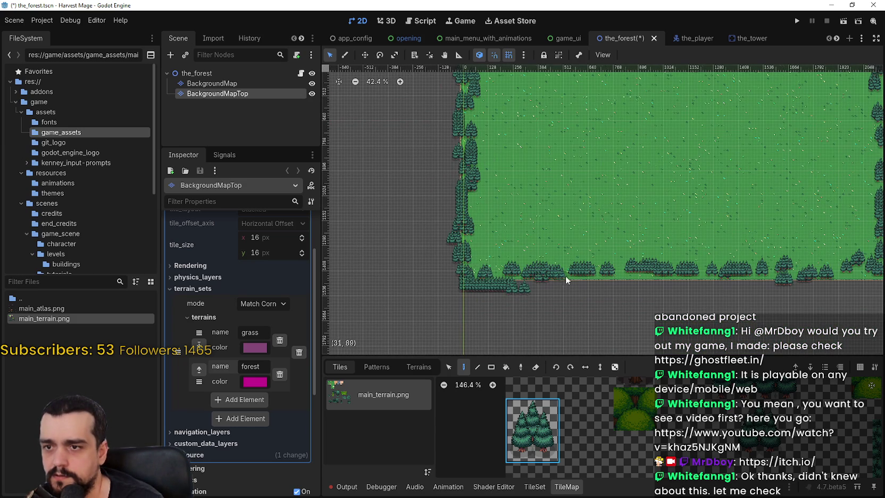
{"action": "mouse_move", "coordinate": [608, 279]}
{"action": "left_mouse_down"}
{"action": "mouse_move", "coordinate": [670, 287]}
{"action": "mouse_move", "coordinate": [757, 277]}
{"action": "left_mouse_up"}
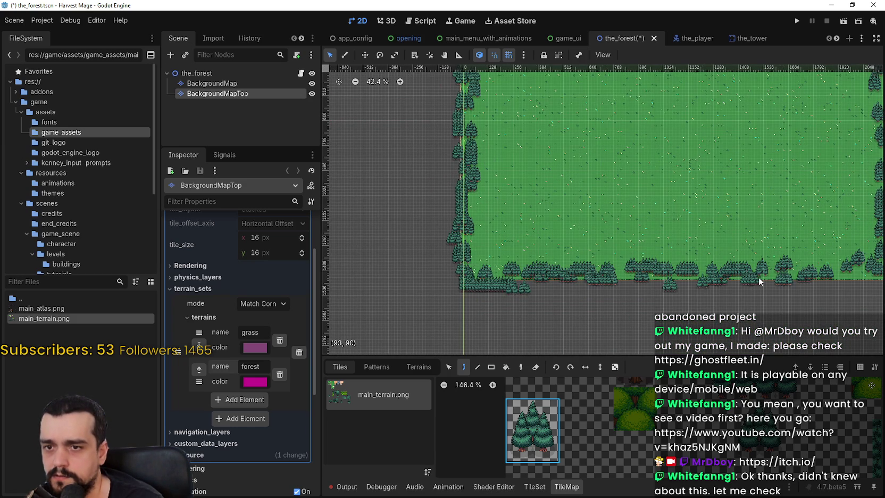
{"action": "scroll", "coordinate": [618, 269], "scroll_direction": "right", "scroll_amount": 3}
{"action": "scroll", "coordinate": [618, 270], "scroll_direction": "right", "scroll_amount": 1}
{"action": "left_click_drag", "start_coordinate": [645, 260], "coordinate": [701, 262]}
{"action": "scroll", "coordinate": [779, 220], "scroll_direction": "down", "scroll_amount": 1}
{"action": "scroll", "coordinate": [744, 266], "scroll_direction": "up", "scroll_amount": 3}
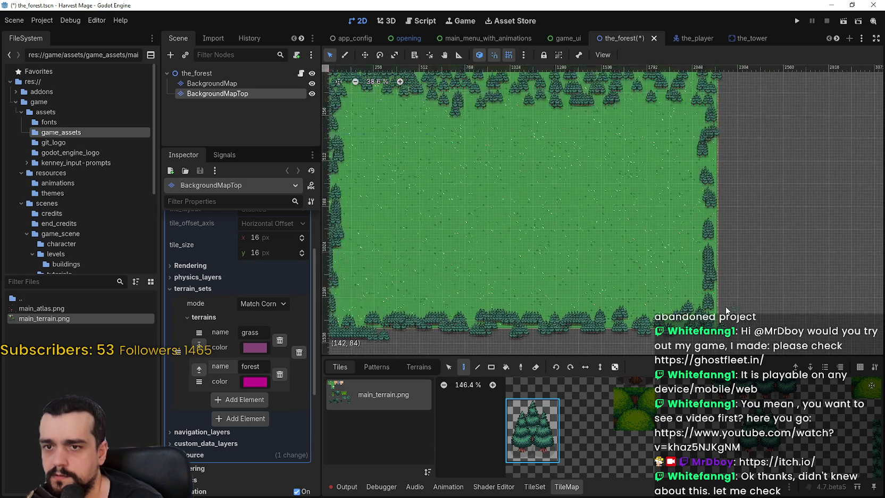
Step: Fill the lower right edge, thicken the top row, and scatter a pine inside
{"action": "mouse_move", "coordinate": [724, 290]}
{"action": "left_mouse_down"}
{"action": "mouse_move", "coordinate": [725, 201]}
{"action": "mouse_move", "coordinate": [715, 159]}
{"action": "mouse_move", "coordinate": [726, 98]}
{"action": "left_mouse_up"}
{"action": "scroll", "coordinate": [726, 99], "scroll_direction": "up", "scroll_amount": 3}
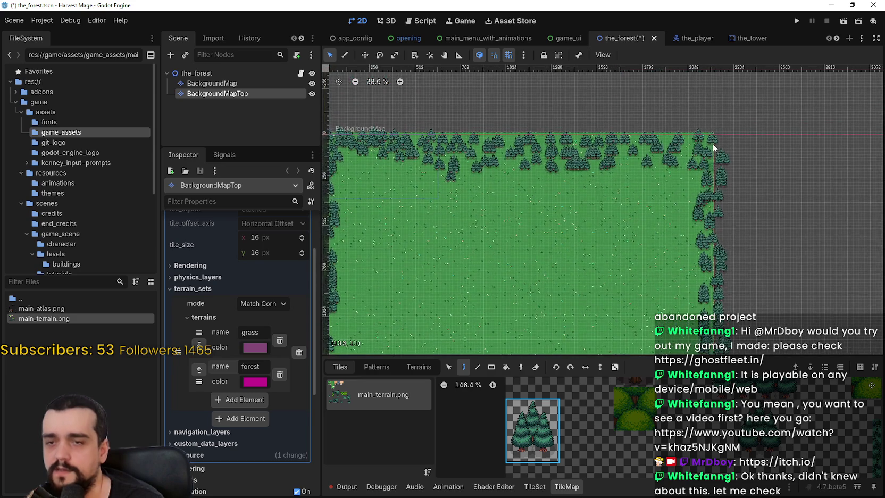
{"action": "mouse_move", "coordinate": [651, 126]}
{"action": "left_mouse_down"}
{"action": "mouse_move", "coordinate": [662, 135]}
{"action": "mouse_move", "coordinate": [628, 122]}
{"action": "mouse_move", "coordinate": [382, 135]}
{"action": "left_mouse_up"}
{"action": "left_click_drag", "start_coordinate": [446, 155], "coordinate": [553, 168]}
{"action": "scroll", "coordinate": [533, 274], "scroll_direction": "down", "scroll_amount": 3}
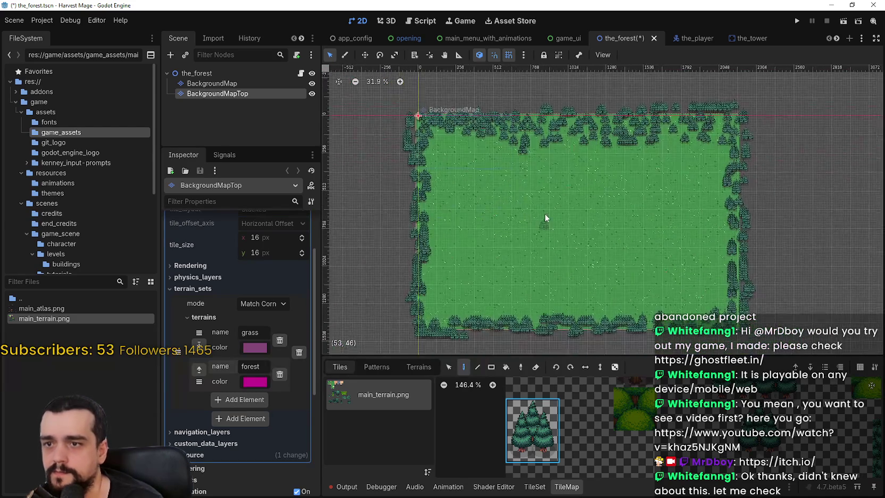
{"action": "left_click", "coordinate": [495, 162]}
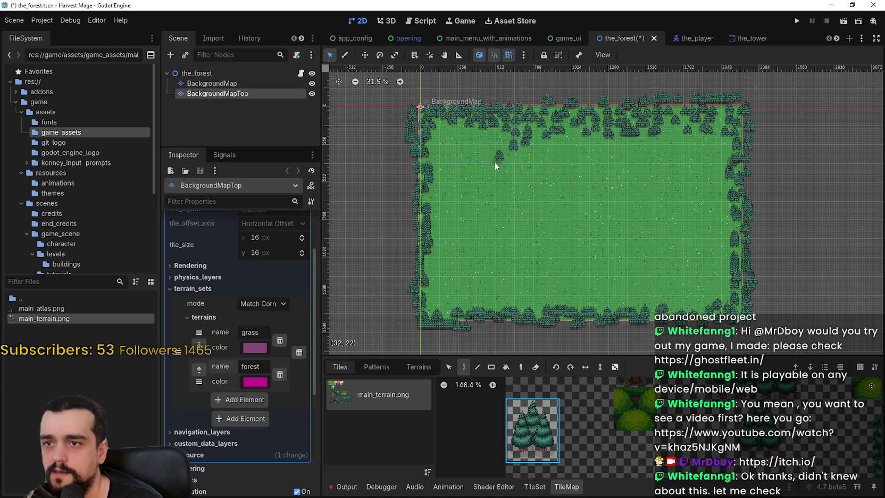
Step: Paint scattered pines and a curved row of pines extending downward inside the border
{"action": "mouse_move", "coordinate": [489, 182]}
{"action": "left_mouse_down"}
{"action": "mouse_move", "coordinate": [527, 195]}
{"action": "mouse_move", "coordinate": [538, 165]}
{"action": "mouse_move", "coordinate": [562, 177]}
{"action": "mouse_move", "coordinate": [559, 211]}
{"action": "left_mouse_up"}
{"action": "left_click_drag", "start_coordinate": [719, 194], "coordinate": [657, 200]}
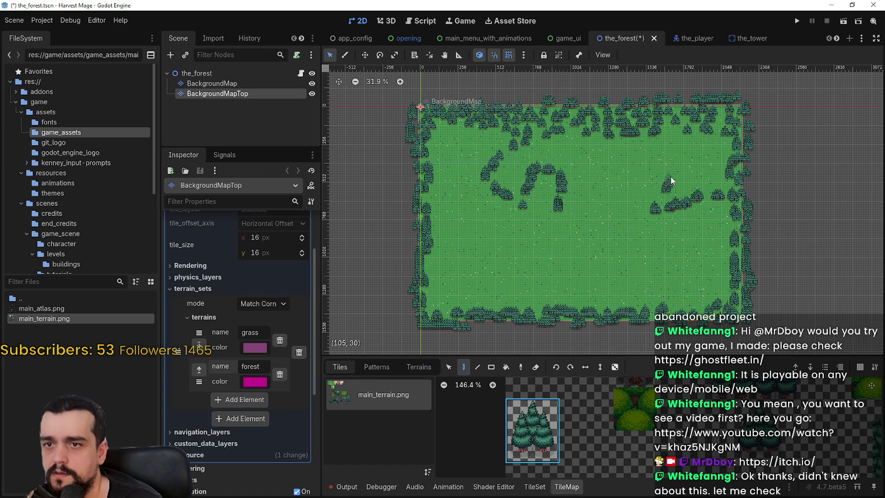
{"action": "left_click_drag", "start_coordinate": [665, 163], "coordinate": [653, 192]}
{"action": "scroll", "coordinate": [650, 154], "scroll_direction": "up", "scroll_amount": 2}
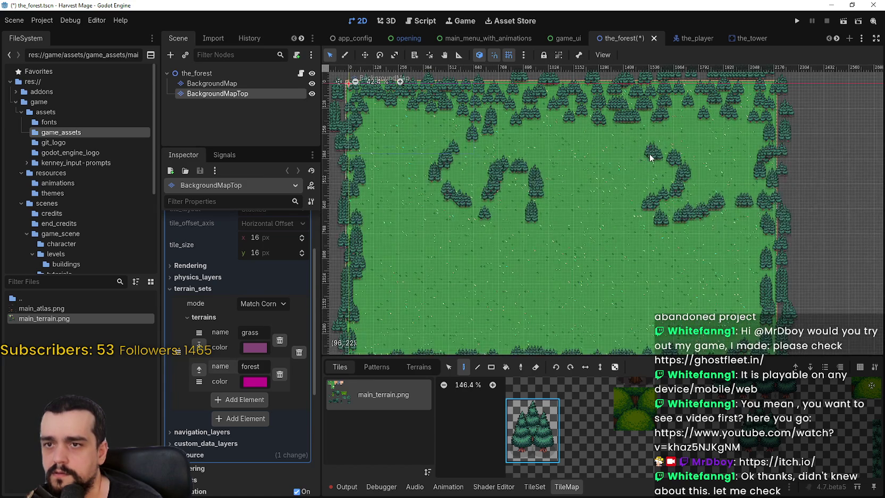
{"action": "scroll", "coordinate": [615, 224], "scroll_direction": "down", "scroll_amount": 2}
{"action": "left_click_drag", "start_coordinate": [635, 185], "coordinate": [639, 213]}
Step: Add a pine cluster in the clearing, extending it left and down with a single pine
{"action": "scroll", "coordinate": [647, 235], "scroll_direction": "up", "scroll_amount": 1}
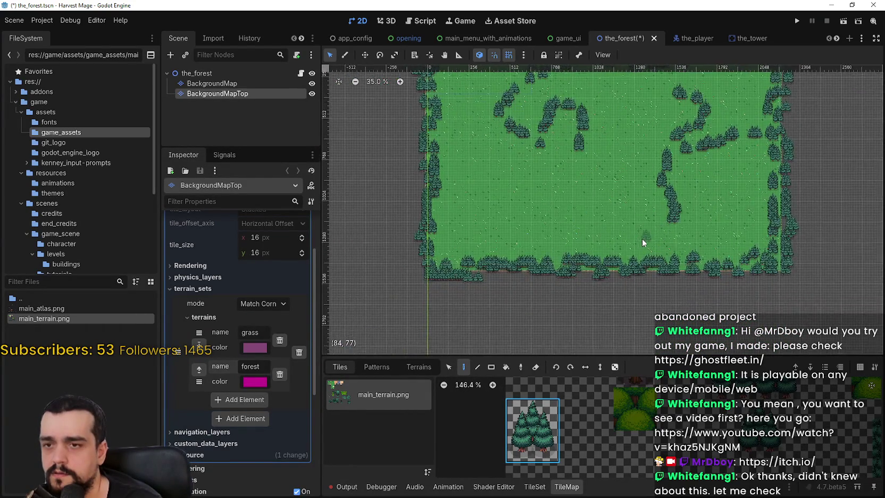
{"action": "left_click", "coordinate": [611, 172]}
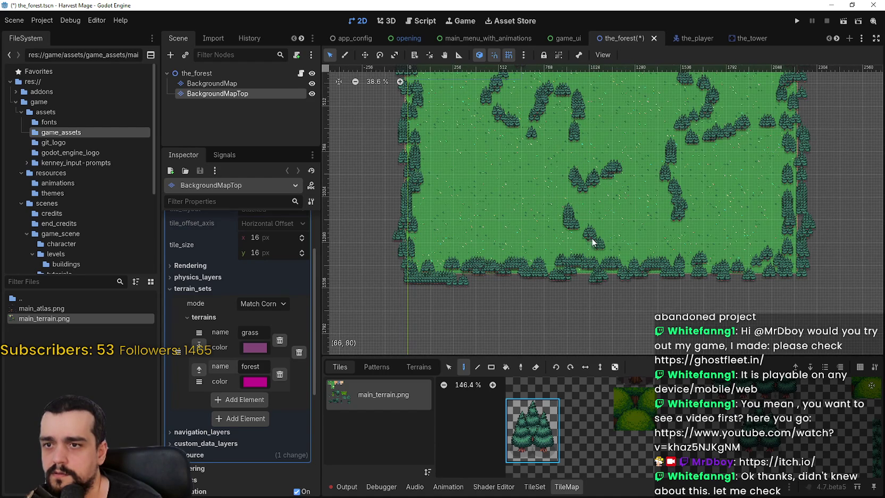
{"action": "mouse_move", "coordinate": [507, 199]}
{"action": "left_mouse_down"}
{"action": "mouse_move", "coordinate": [488, 202]}
{"action": "mouse_move", "coordinate": [483, 218]}
{"action": "left_mouse_up"}
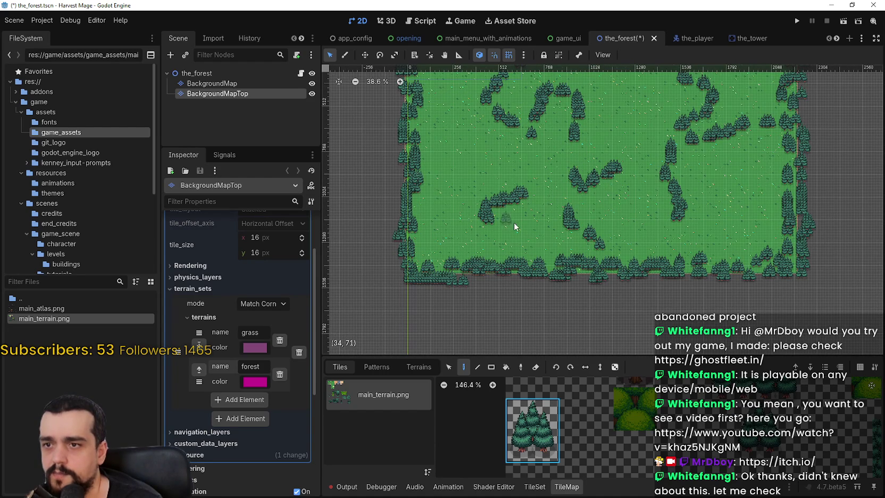
{"action": "scroll", "coordinate": [501, 254], "scroll_direction": "up", "scroll_amount": 3}
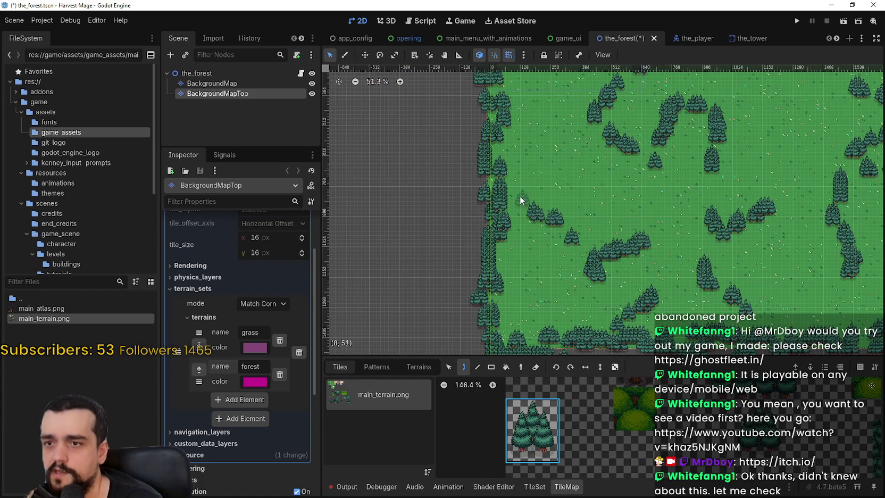
{"action": "scroll", "coordinate": [504, 274], "scroll_direction": "down", "scroll_amount": 2}
{"action": "scroll", "coordinate": [540, 234], "scroll_direction": "up", "scroll_amount": 1}
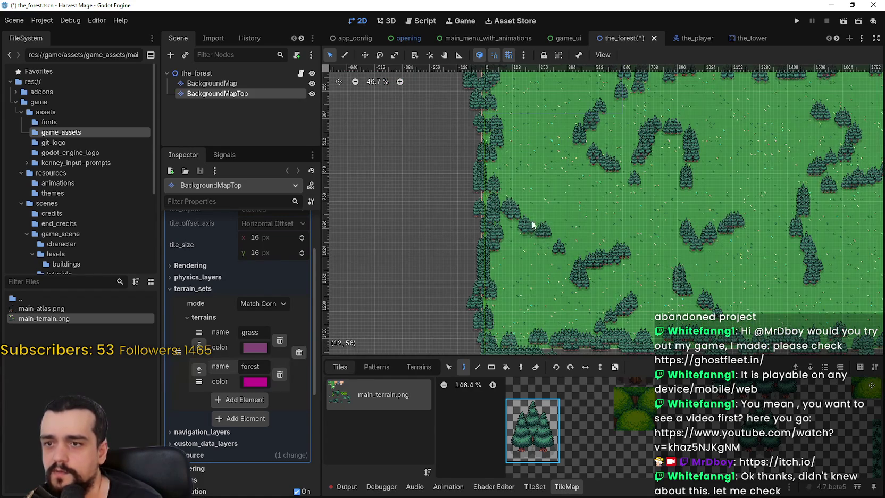
{"action": "scroll", "coordinate": [541, 235], "scroll_direction": "up", "scroll_amount": 2}
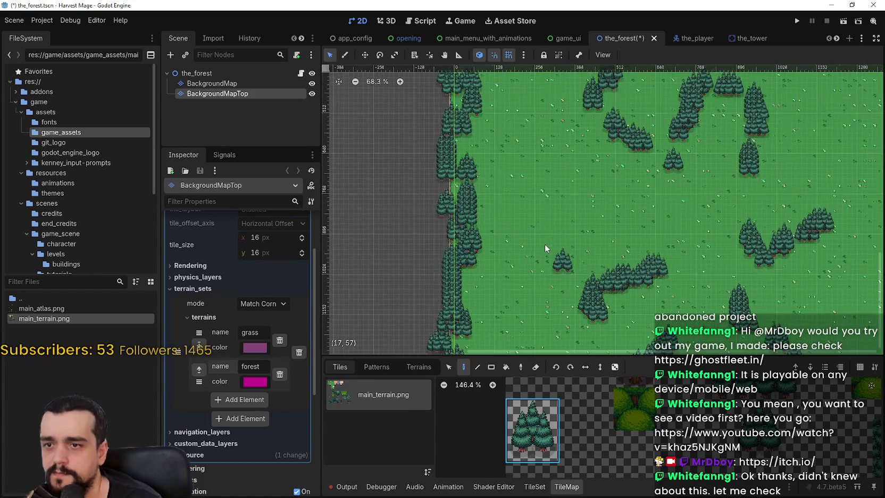
{"action": "left_click", "coordinate": [529, 216]}
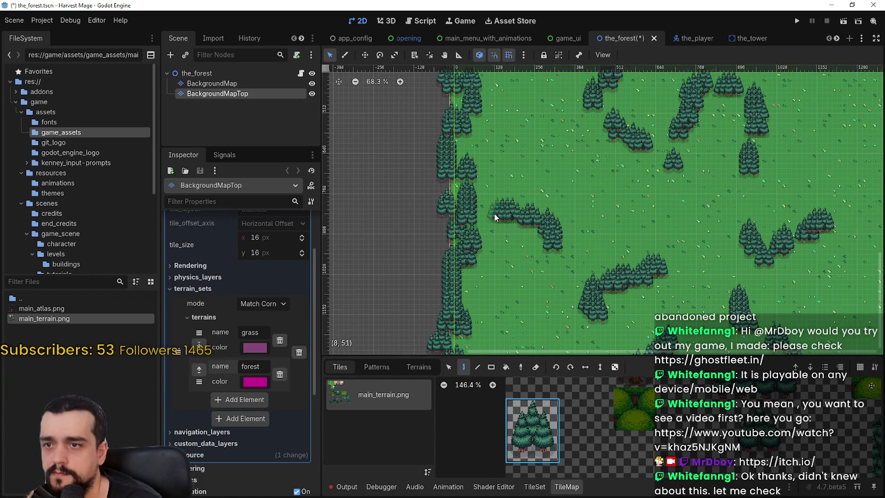
Step: Place individual pines on the grass, topping off the tree column and extending the arc
{"action": "scroll", "coordinate": [514, 251], "scroll_direction": "up", "scroll_amount": 4}
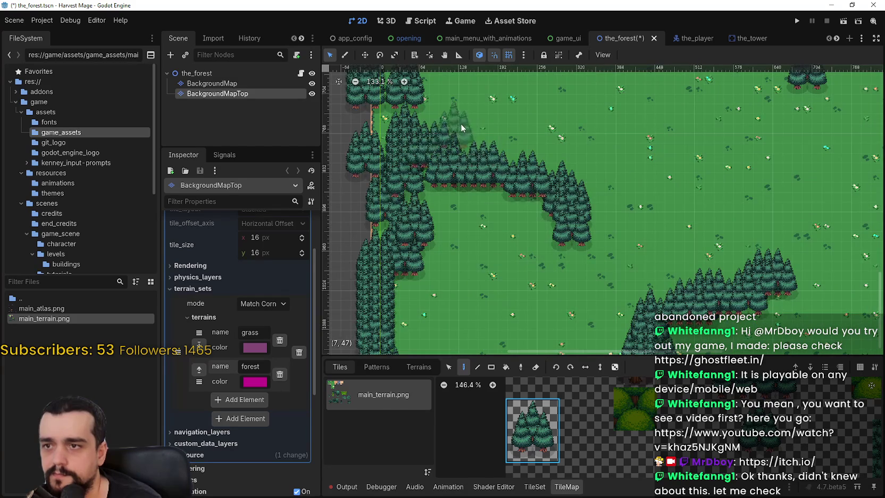
{"action": "scroll", "coordinate": [524, 220], "scroll_direction": "down", "scroll_amount": 3}
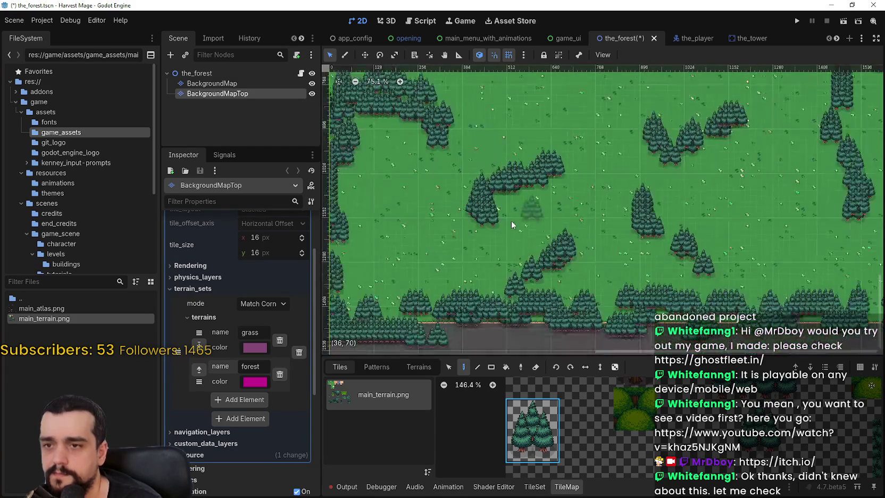
{"action": "scroll", "coordinate": [523, 223], "scroll_direction": "down", "scroll_amount": 2}
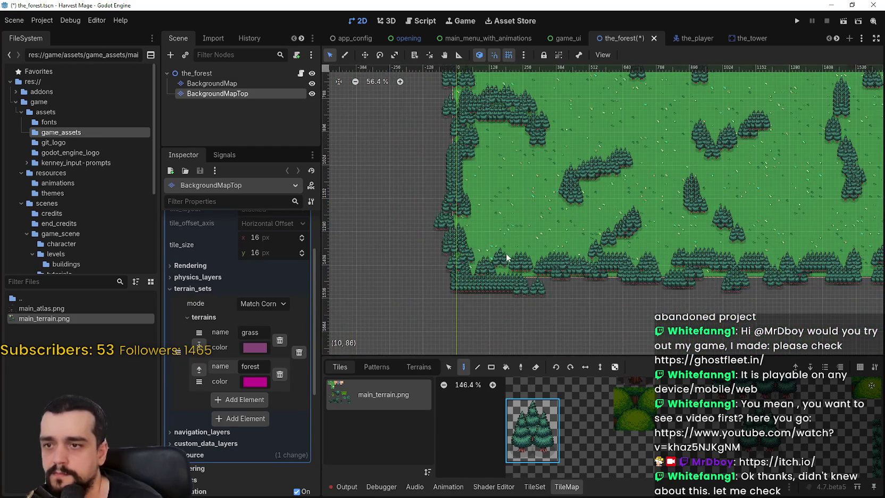
{"action": "scroll", "coordinate": [502, 263], "scroll_direction": "up", "scroll_amount": 2}
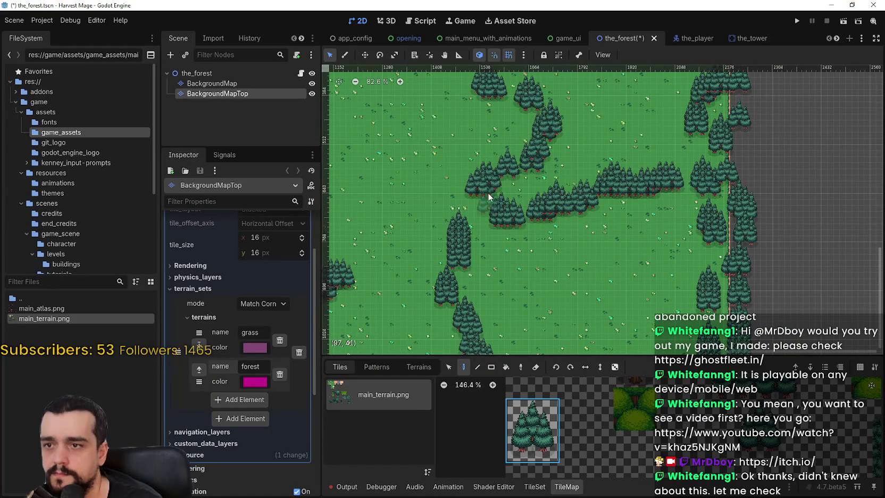
{"action": "scroll", "coordinate": [470, 222], "scroll_direction": "down", "scroll_amount": 3}
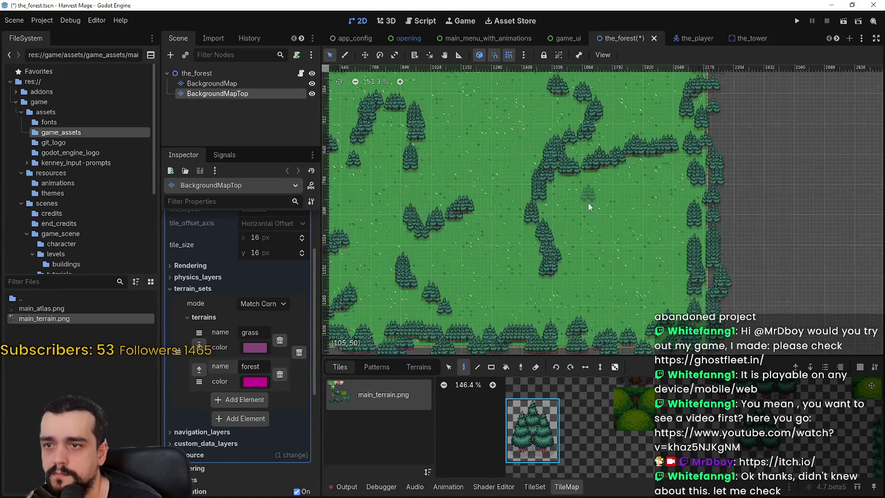
{"action": "scroll", "coordinate": [685, 274], "scroll_direction": "up", "scroll_amount": 2}
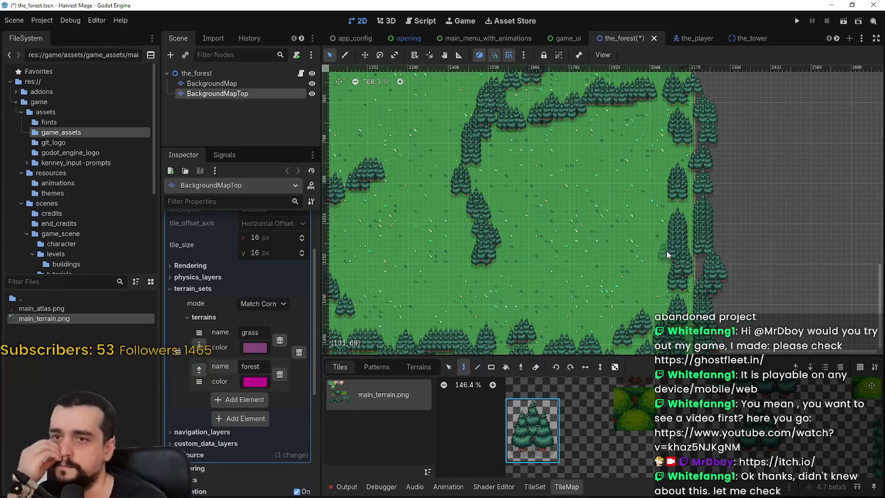
{"action": "scroll", "coordinate": [568, 190], "scroll_direction": "down", "scroll_amount": 2}
{"action": "scroll", "coordinate": [581, 259], "scroll_direction": "up", "scroll_amount": 2}
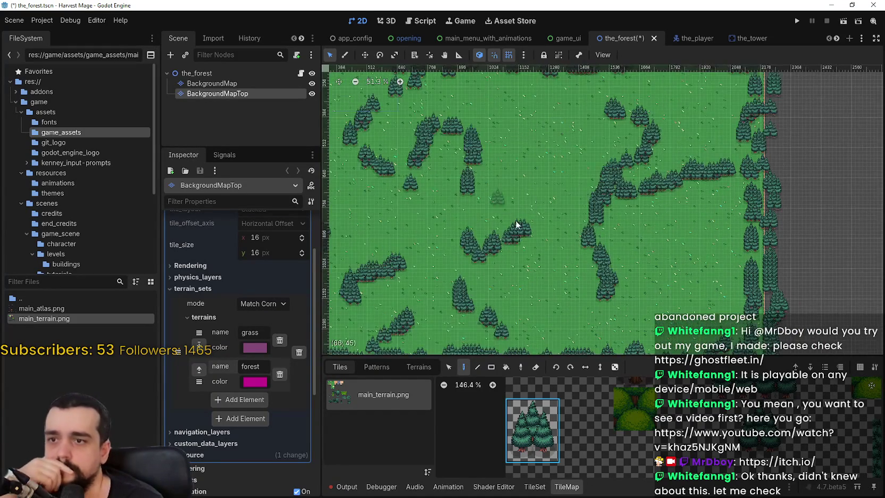
{"action": "scroll", "coordinate": [588, 260], "scroll_direction": "down", "scroll_amount": 2}
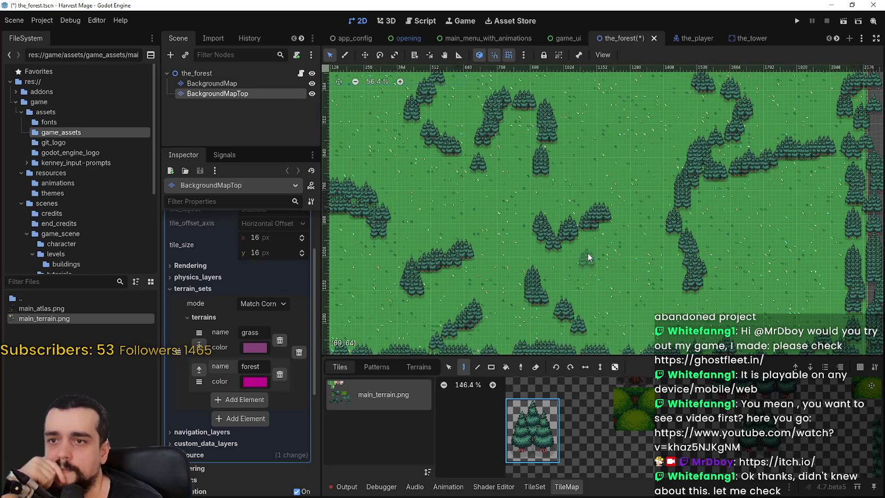
{"action": "scroll", "coordinate": [630, 265], "scroll_direction": "up", "scroll_amount": 1}
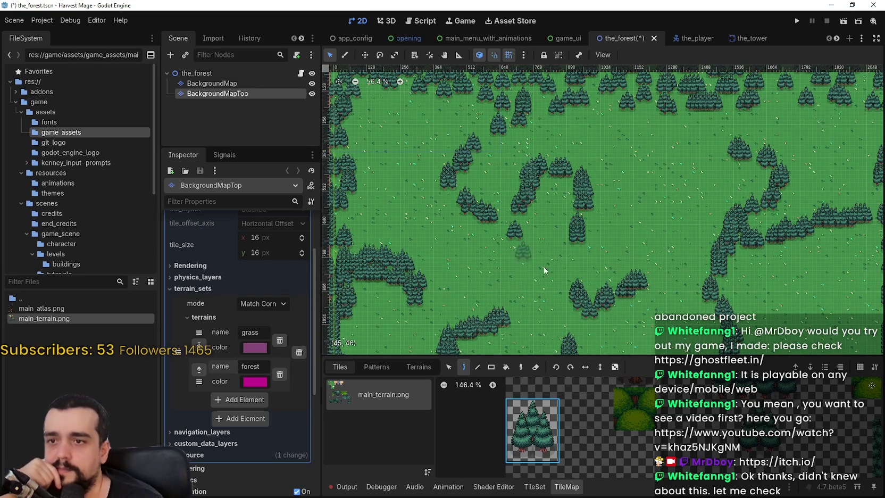
{"action": "scroll", "coordinate": [593, 218], "scroll_direction": "up", "scroll_amount": 4}
{"action": "left_click", "coordinate": [584, 213]}
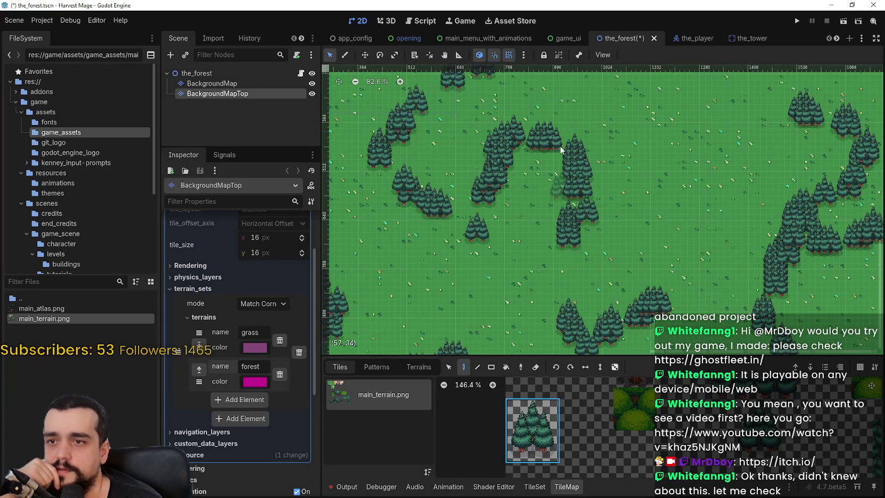
{"action": "left_click", "coordinate": [526, 136]}
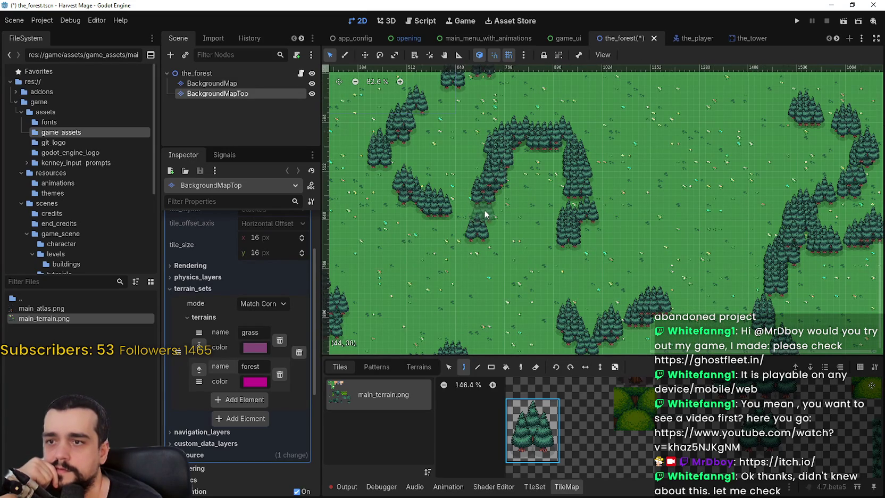
{"action": "left_click", "coordinate": [460, 211]}
Step: Pan and zoom around the forest map to review the painted pine layout
{"action": "scroll", "coordinate": [462, 230], "scroll_direction": "up", "scroll_amount": 3}
{"action": "scroll", "coordinate": [461, 231], "scroll_direction": "left", "scroll_amount": 8}
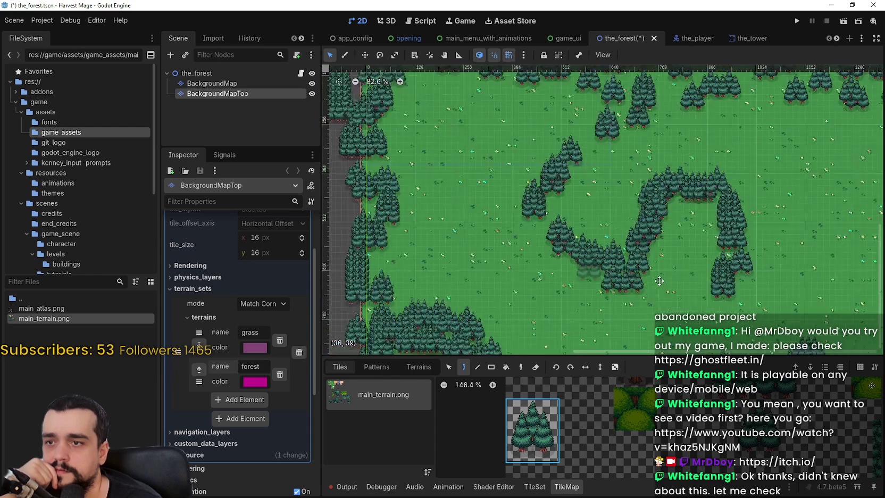
{"action": "scroll", "coordinate": [784, 270], "scroll_direction": "right", "scroll_amount": 5}
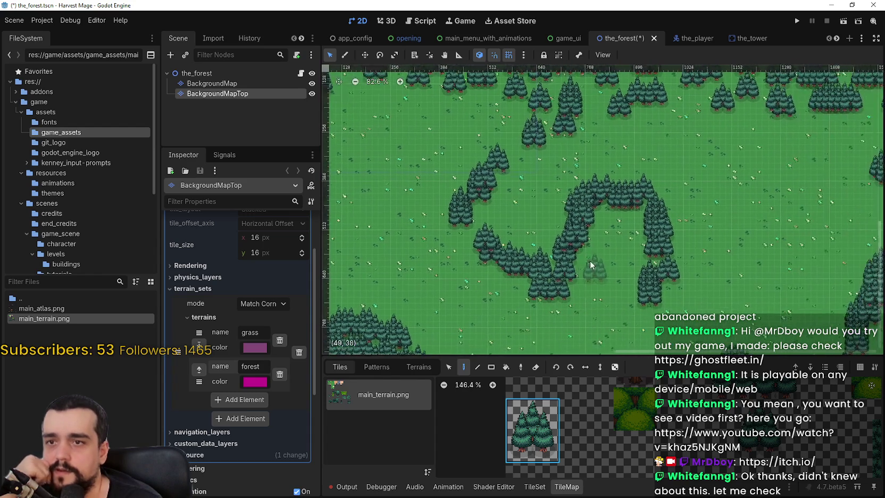
{"action": "scroll", "coordinate": [511, 210], "scroll_direction": "up", "scroll_amount": 5}
{"action": "scroll", "coordinate": [511, 211], "scroll_direction": "right", "scroll_amount": 3}
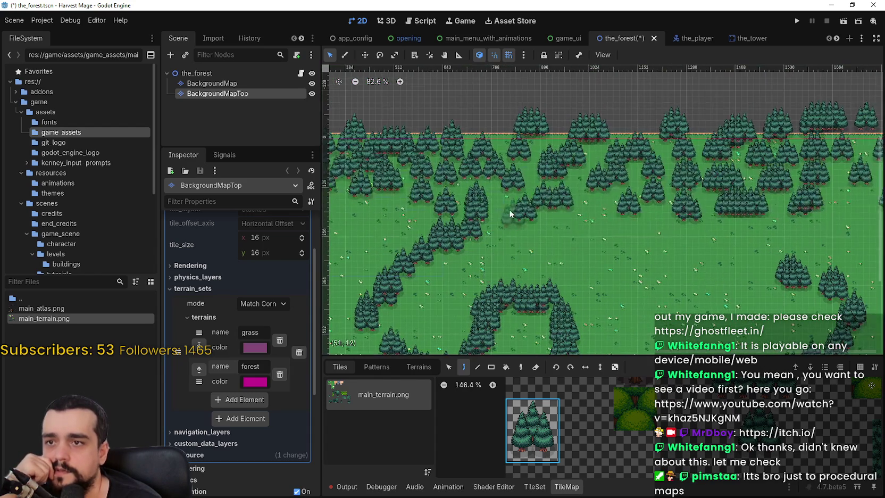
{"action": "scroll", "coordinate": [531, 199], "scroll_direction": "down", "scroll_amount": 2}
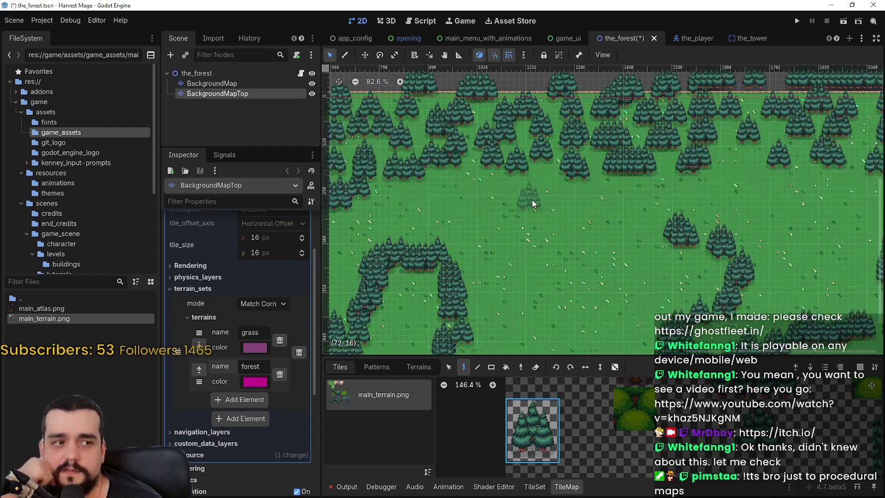
{"action": "scroll", "coordinate": [633, 192], "scroll_direction": "right", "scroll_amount": 5}
{"action": "scroll", "coordinate": [540, 227], "scroll_direction": "down", "scroll_amount": 1}
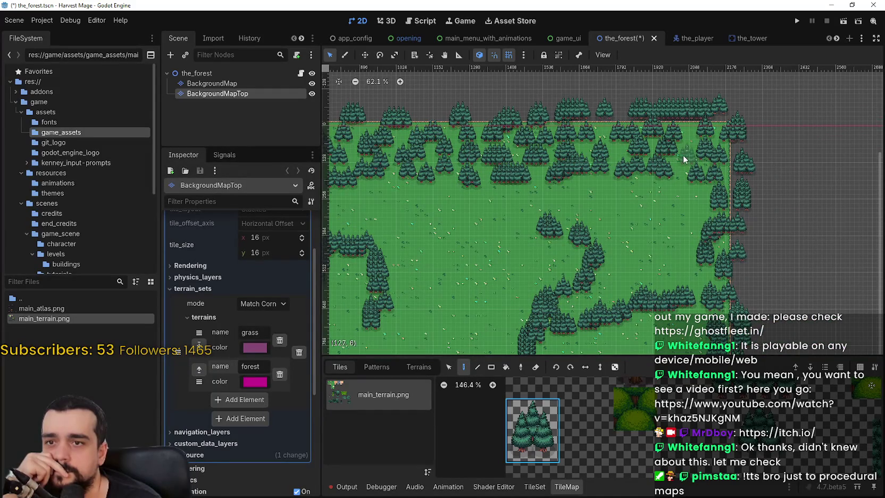
{"action": "scroll", "coordinate": [638, 181], "scroll_direction": "left", "scroll_amount": 4}
{"action": "scroll", "coordinate": [622, 200], "scroll_direction": "down", "scroll_amount": 2}
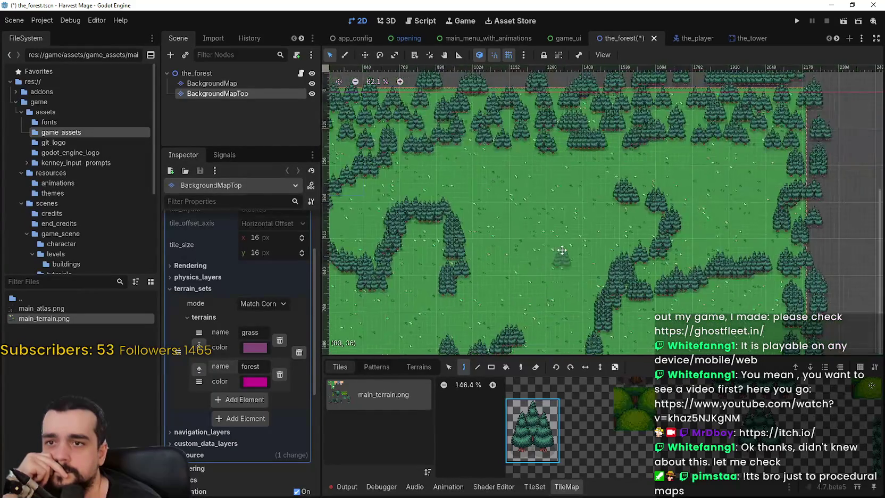
{"action": "scroll", "coordinate": [562, 257], "scroll_direction": "down", "scroll_amount": 2}
{"action": "scroll", "coordinate": [611, 210], "scroll_direction": "left", "scroll_amount": 3}
{"action": "scroll", "coordinate": [626, 187], "scroll_direction": "down", "scroll_amount": 2}
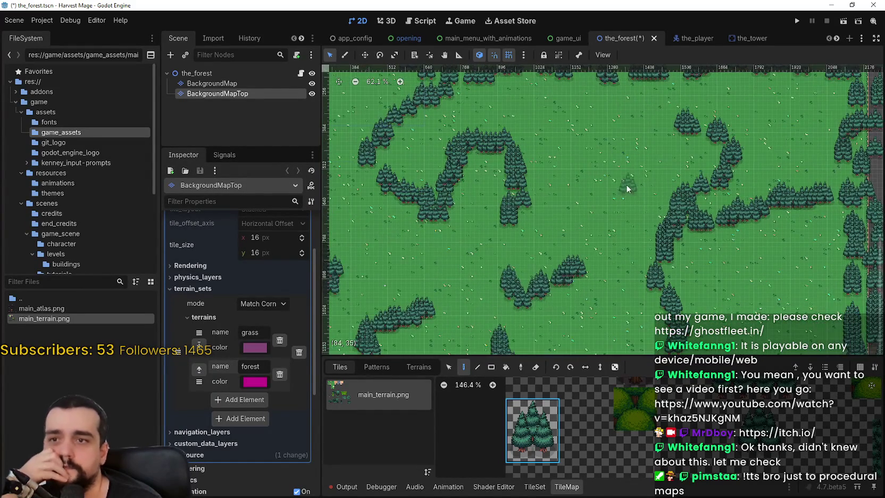
{"action": "scroll", "coordinate": [626, 186], "scroll_direction": "down", "scroll_amount": 4}
{"action": "scroll", "coordinate": [626, 186], "scroll_direction": "left", "scroll_amount": 2}
{"action": "scroll", "coordinate": [627, 237], "scroll_direction": "up", "scroll_amount": 2}
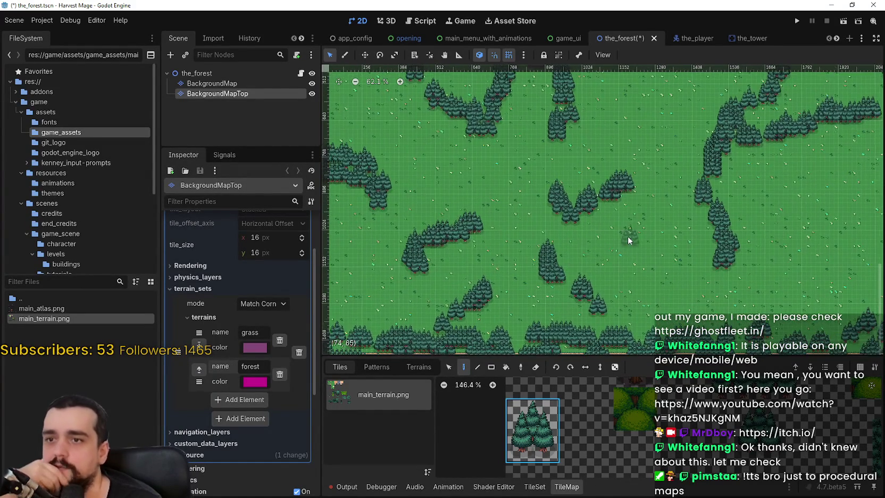
{"action": "scroll", "coordinate": [491, 158], "scroll_direction": "up", "scroll_amount": 5}
{"action": "scroll", "coordinate": [556, 242], "scroll_direction": "down", "scroll_amount": 1}
{"action": "scroll", "coordinate": [518, 239], "scroll_direction": "down", "scroll_amount": 1}
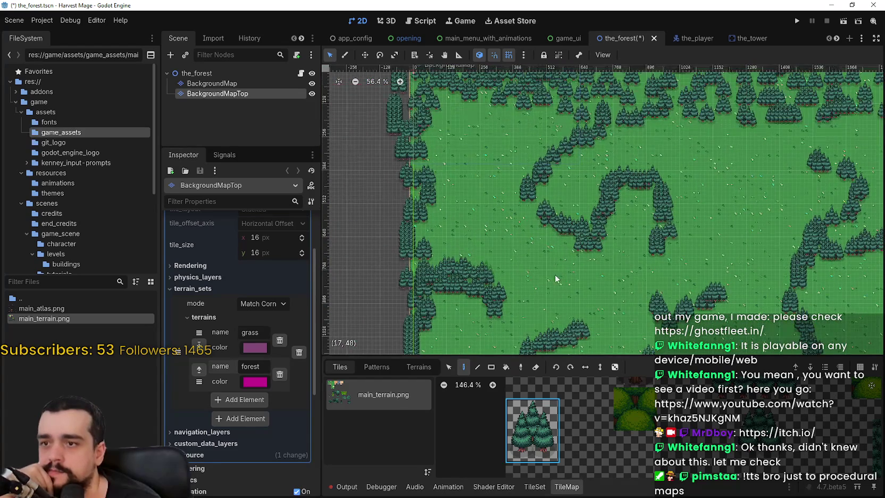
{"action": "scroll", "coordinate": [572, 261], "scroll_direction": "right", "scroll_amount": 4}
{"action": "scroll", "coordinate": [478, 224], "scroll_direction": "down", "scroll_amount": 2}
{"action": "scroll", "coordinate": [439, 201], "scroll_direction": "down", "scroll_amount": 1}
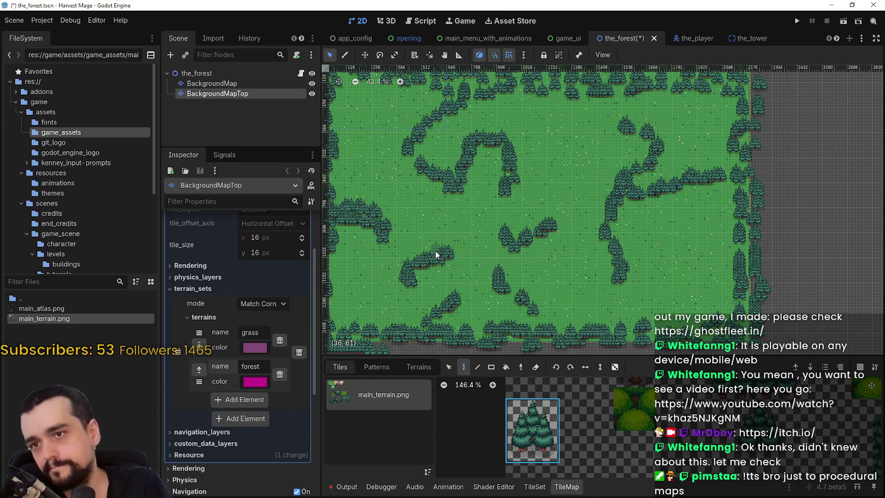
Step: Save the_forest scene with Ctrl+S and nudge its map view slightly
{"action": "scroll", "coordinate": [455, 258], "scroll_direction": "down", "scroll_amount": 2}
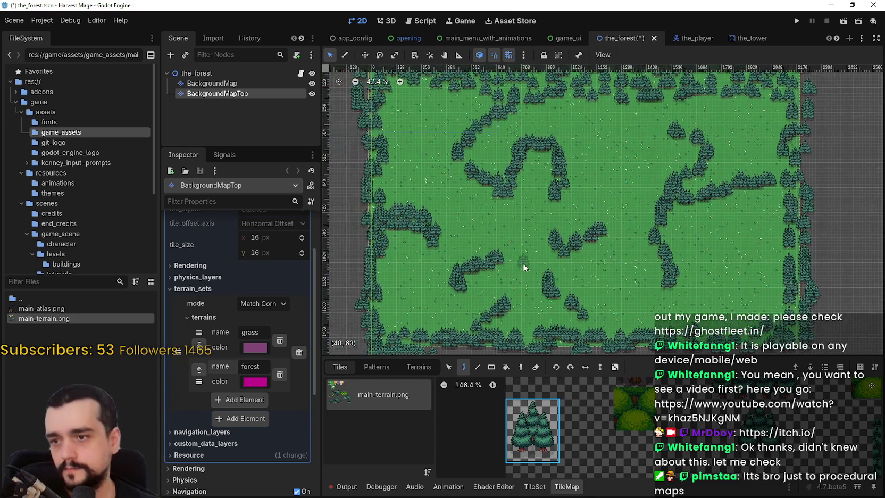
{"action": "key", "text": "ctrl+s"}
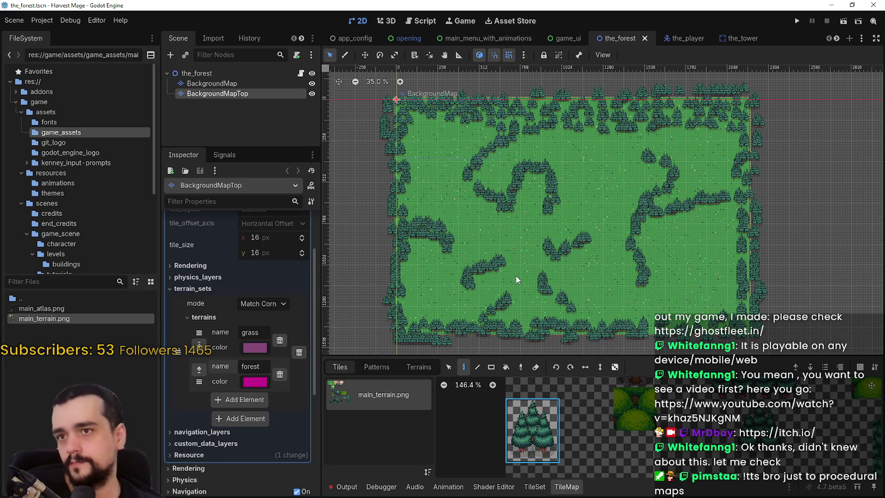
{"action": "left_click", "coordinate": [836, 40]}
{"action": "left_click", "coordinate": [835, 39]}
{"action": "left_click", "coordinate": [834, 39]}
{"action": "left_click", "coordinate": [835, 38]}
{"action": "left_click", "coordinate": [835, 39]}
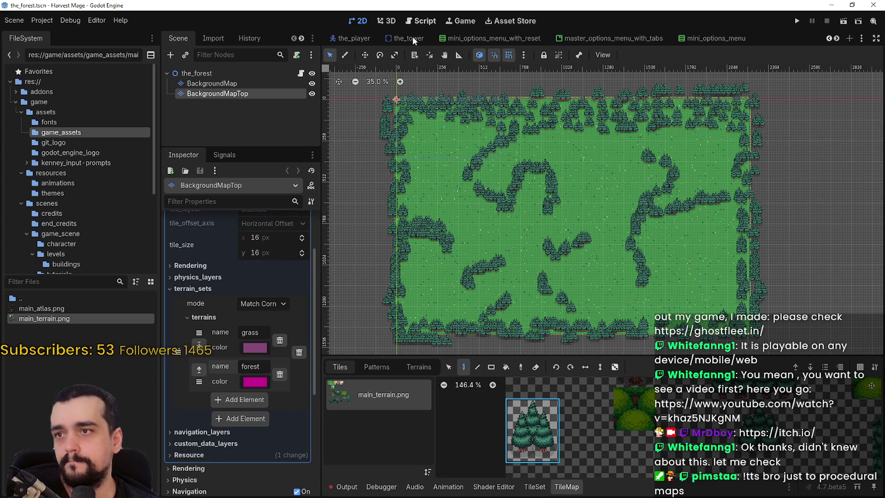
{"action": "mouse_move", "coordinate": [411, 38]}
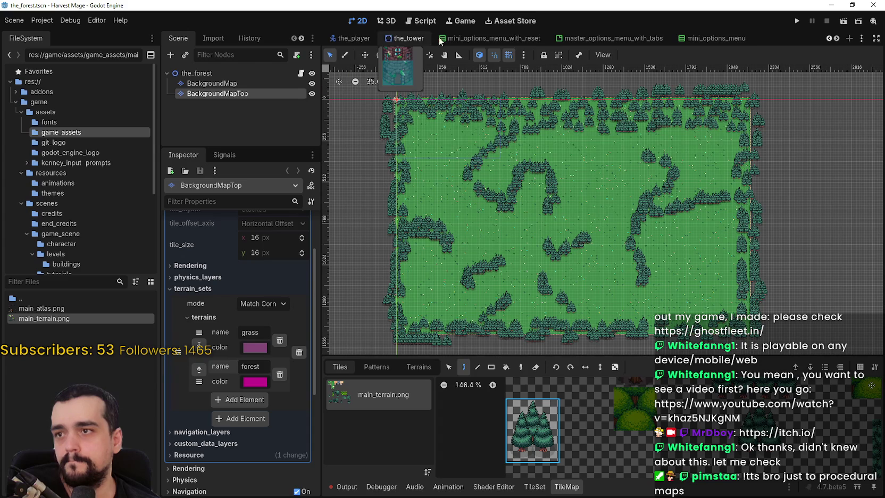
{"action": "left_click_drag", "start_coordinate": [610, 197], "coordinate": [596, 200]}
Step: Switch from the_forest to the_portal_ruins scene tab
{"action": "right_click", "coordinate": [198, 73]}
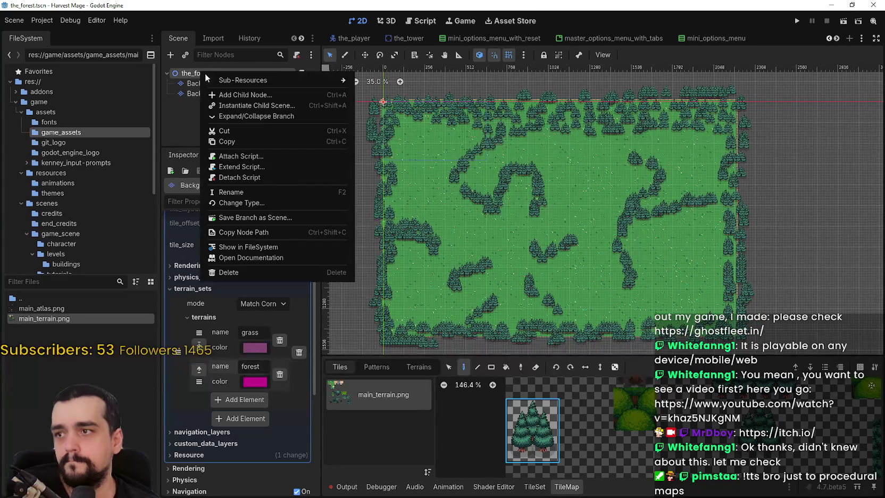
{"action": "left_click", "coordinate": [558, 80]}
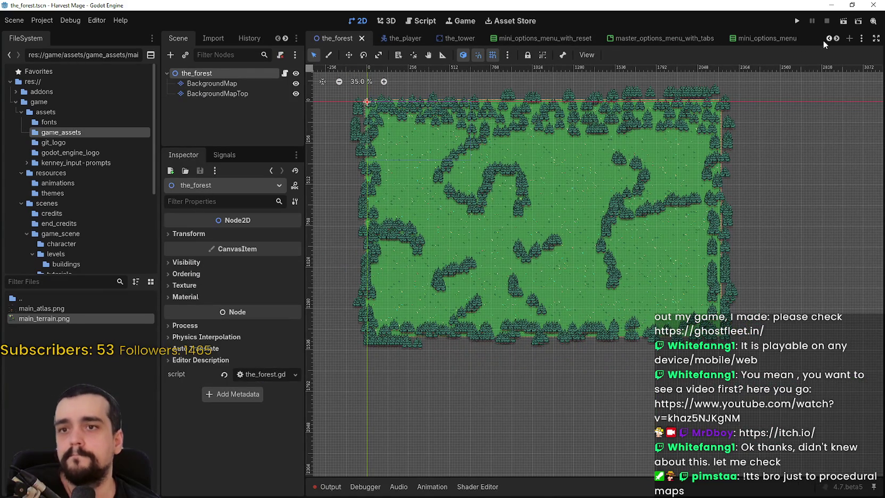
{"action": "left_click", "coordinate": [836, 39]}
{"action": "left_click", "coordinate": [836, 38]}
{"action": "left_click", "coordinate": [836, 39]}
{"action": "left_click", "coordinate": [836, 38]}
{"action": "left_click", "coordinate": [836, 39]}
{"action": "left_click", "coordinate": [836, 38]}
{"action": "left_click", "coordinate": [836, 39]}
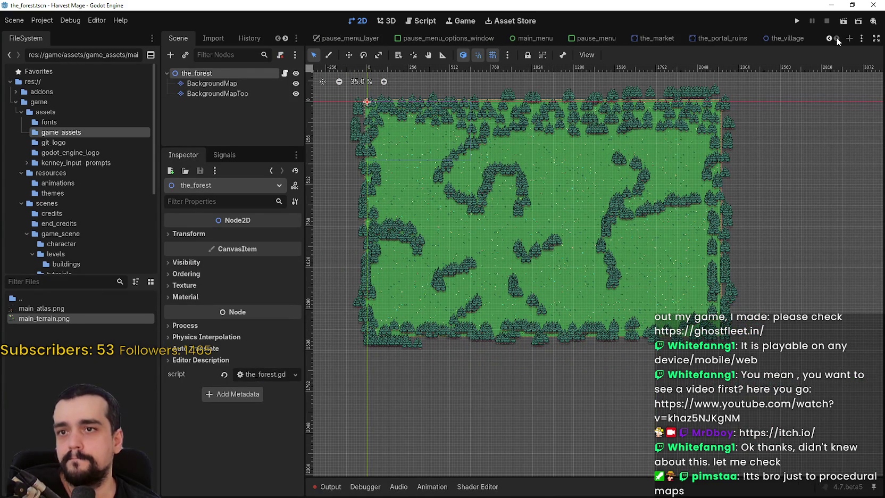
{"action": "left_click", "coordinate": [696, 42]}
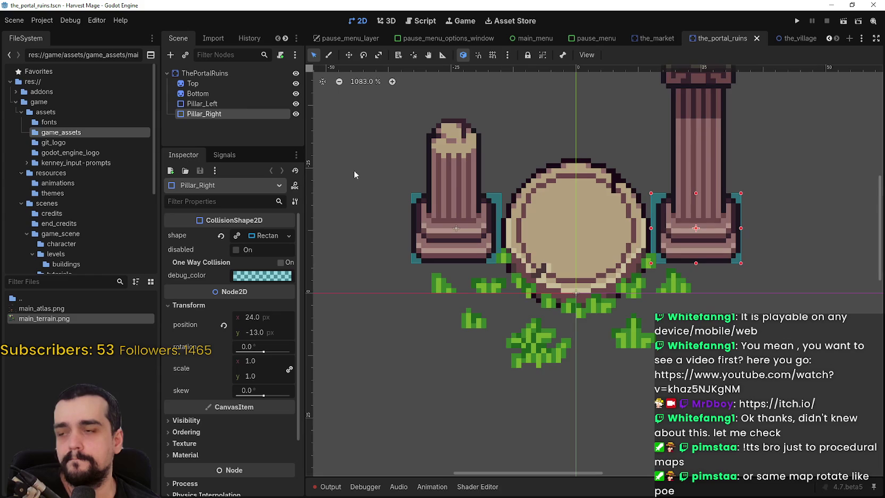
Step: View the_village scene, then switch back to the_portal_ruins to compare
{"action": "scroll", "coordinate": [532, 218], "scroll_direction": "down", "scroll_amount": 3}
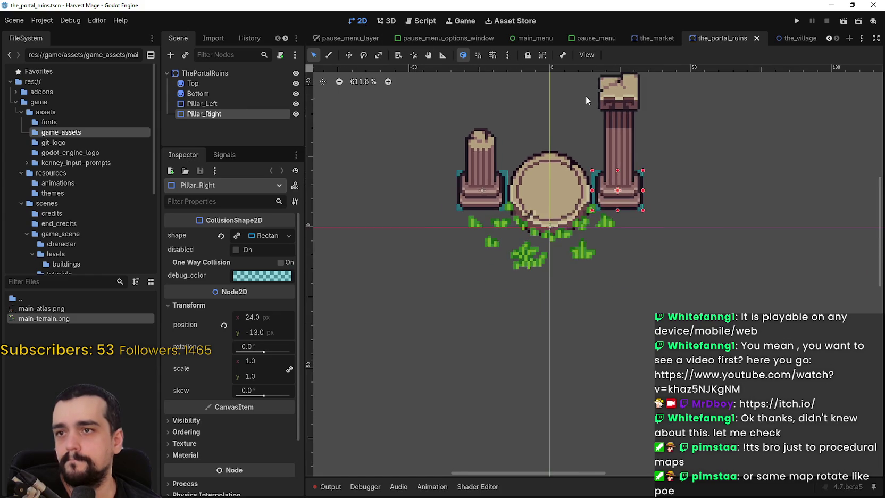
{"action": "left_click", "coordinate": [801, 39]}
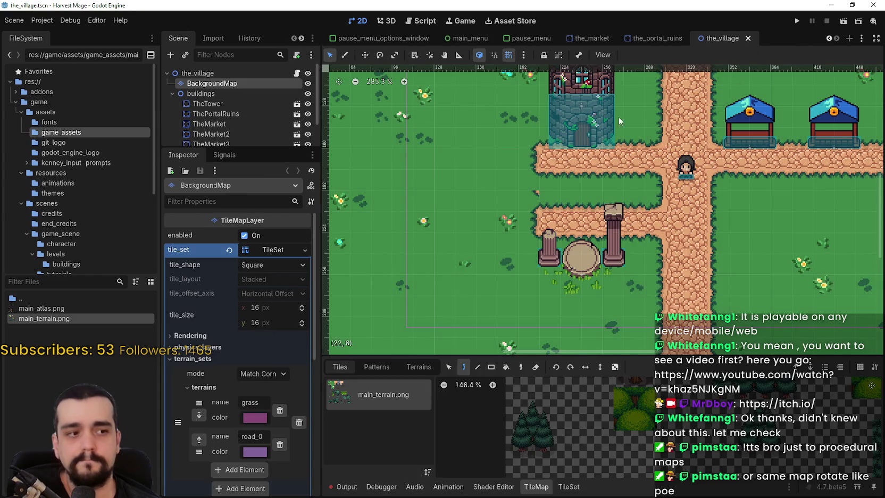
{"action": "scroll", "coordinate": [583, 190], "scroll_direction": "down", "scroll_amount": 3}
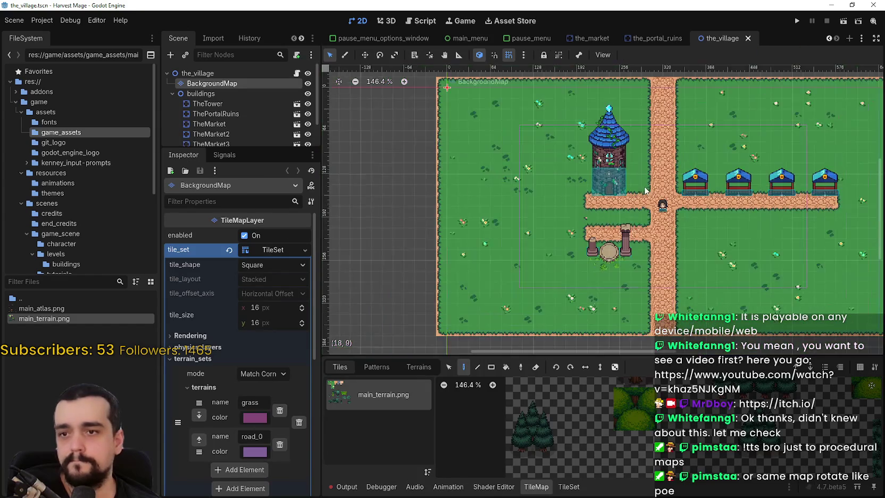
{"action": "scroll", "coordinate": [558, 146], "scroll_direction": "up", "scroll_amount": 1}
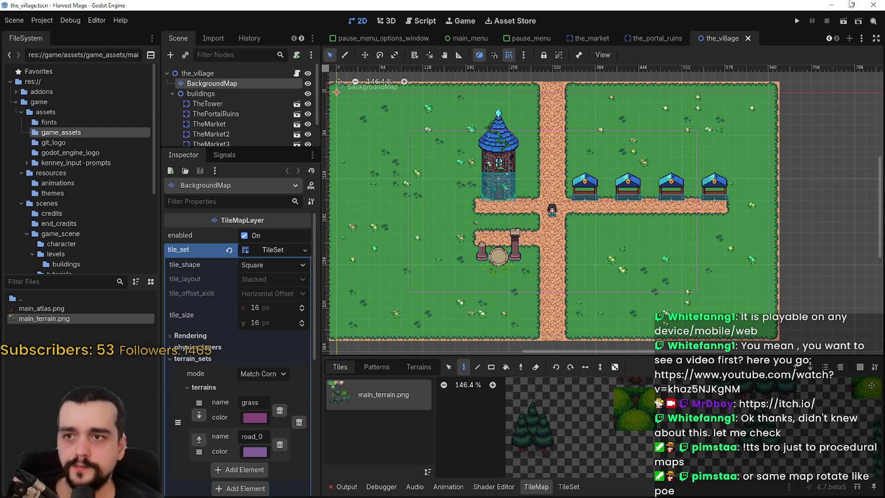
{"action": "left_click", "coordinate": [655, 39]}
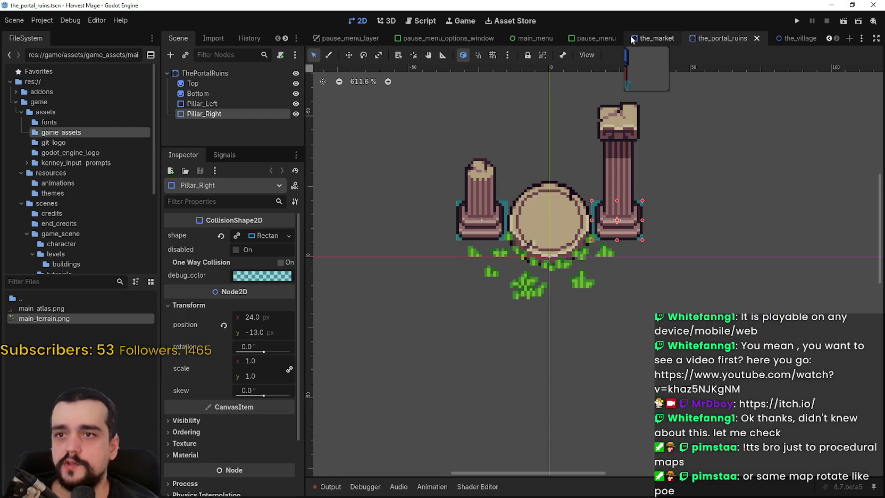
{"action": "scroll", "coordinate": [734, 154], "scroll_direction": "down", "scroll_amount": 4}
{"action": "scroll", "coordinate": [737, 140], "scroll_direction": "down", "scroll_amount": 1}
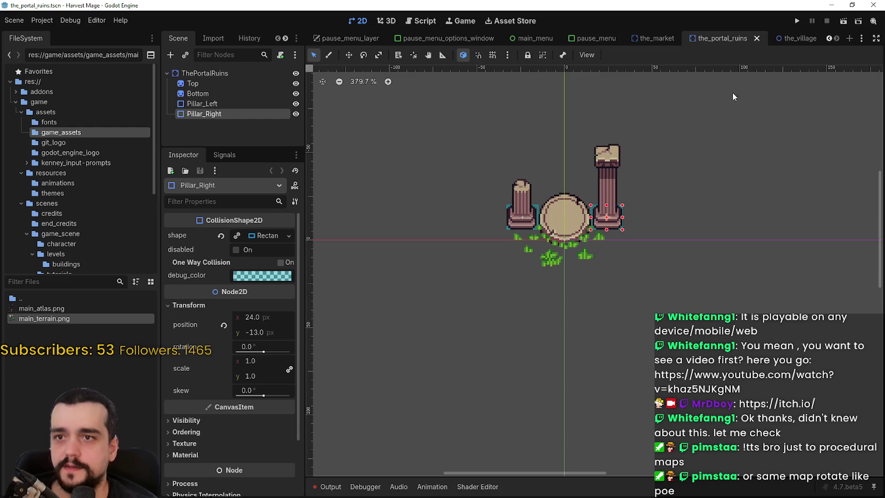
Step: Look at the_village once more, then return to the_forest scene
{"action": "left_click", "coordinate": [829, 38]}
{"action": "left_click", "coordinate": [837, 38]}
{"action": "left_click", "coordinate": [777, 39]}
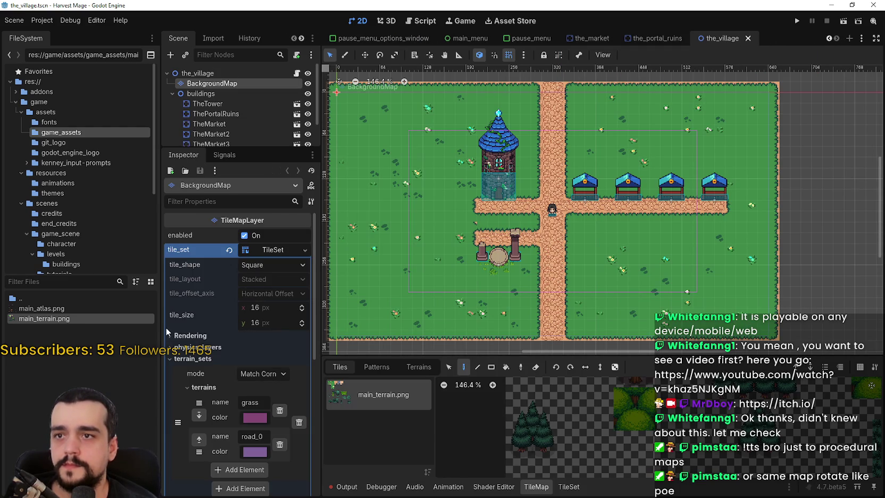
{"action": "scroll", "coordinate": [827, 38], "scroll_direction": "down", "scroll_amount": 6}
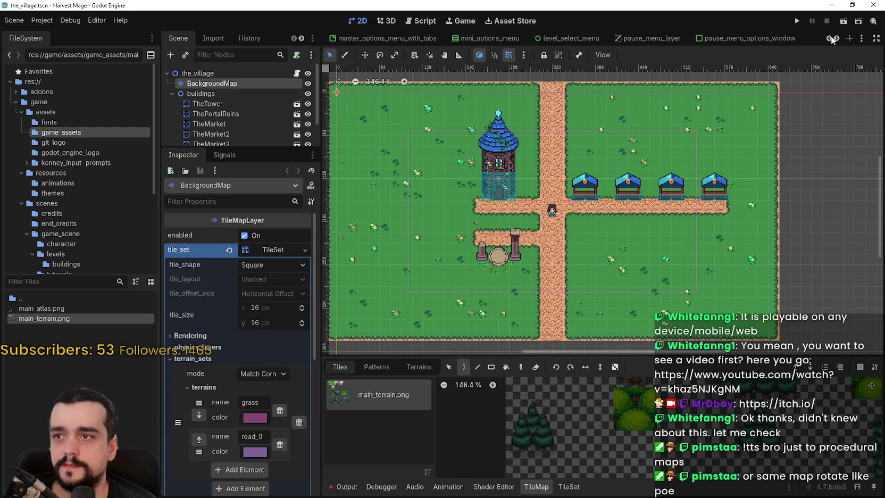
{"action": "scroll", "coordinate": [832, 39], "scroll_direction": "up", "scroll_amount": 4}
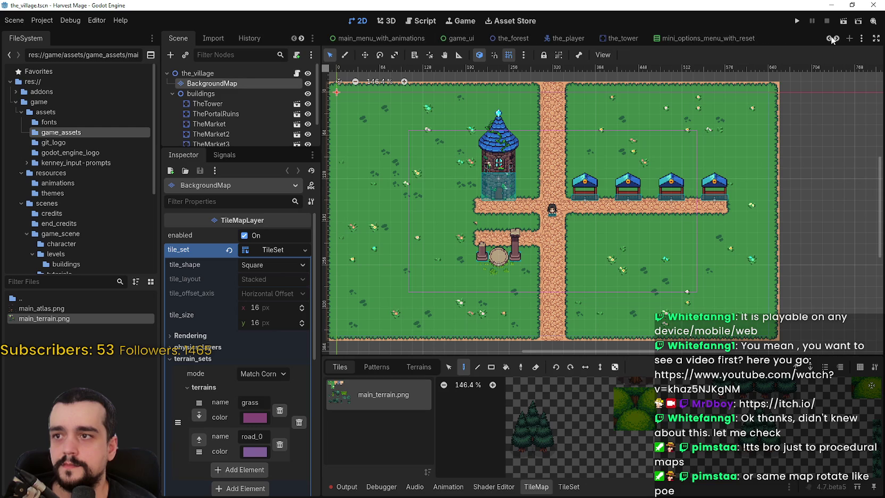
{"action": "left_click", "coordinate": [618, 39]}
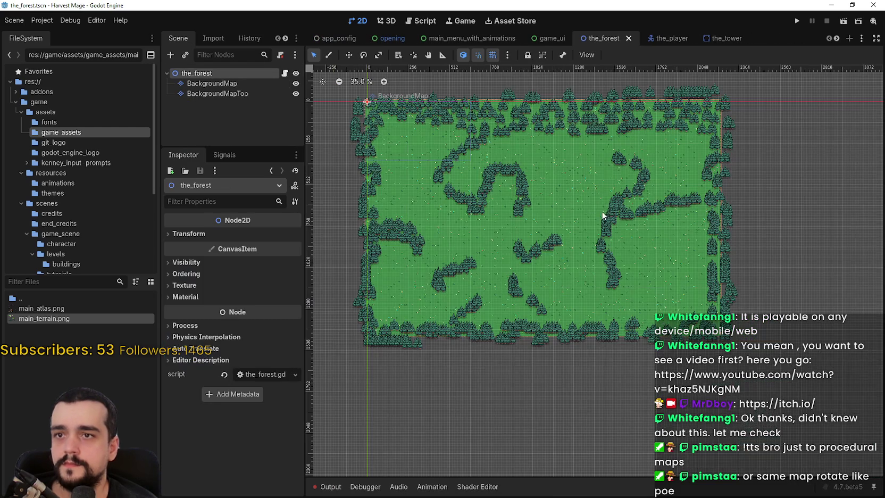
{"action": "scroll", "coordinate": [591, 208], "scroll_direction": "up", "scroll_amount": 2}
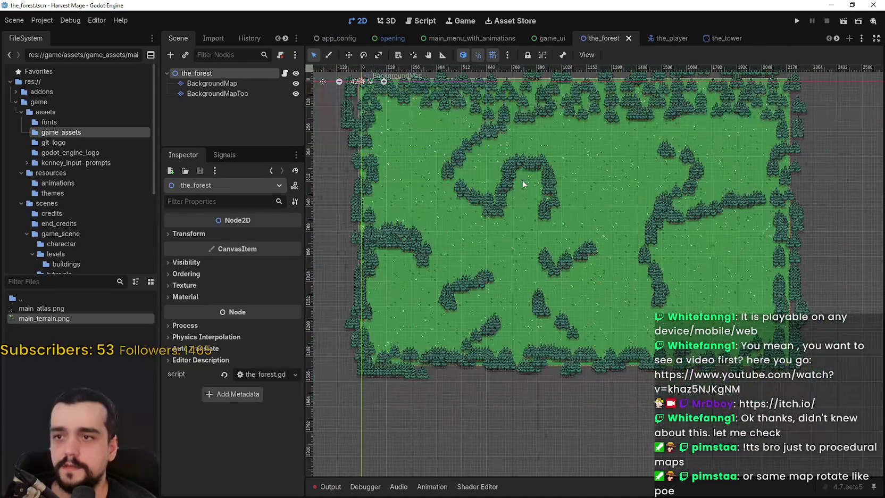
{"action": "scroll", "coordinate": [769, 254], "scroll_direction": "up", "scroll_amount": 2}
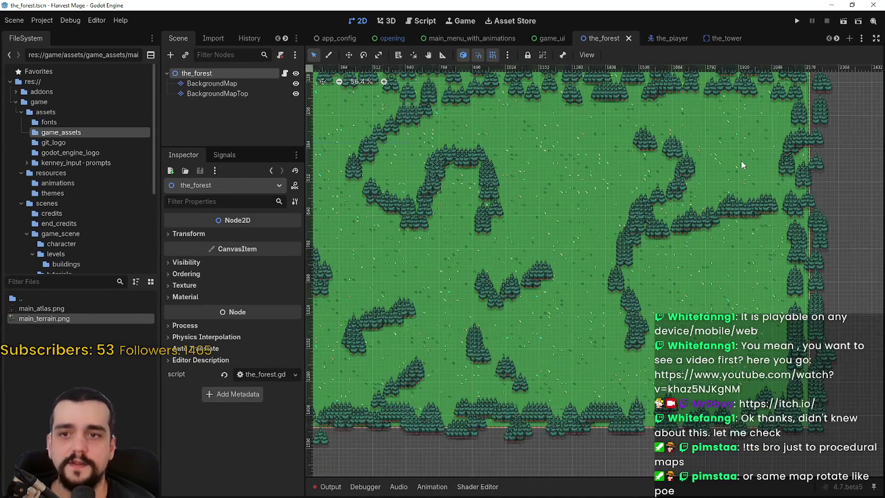
{"action": "scroll", "coordinate": [686, 156], "scroll_direction": "down", "scroll_amount": 1}
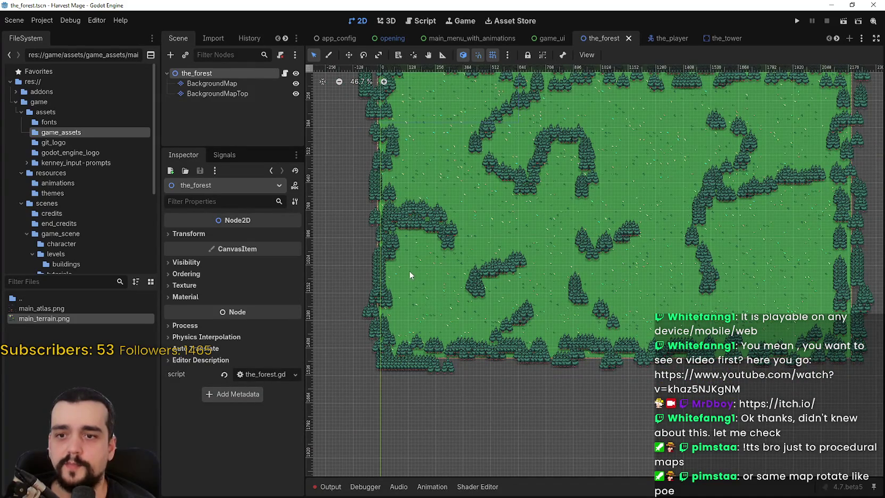
{"action": "scroll", "coordinate": [474, 133], "scroll_direction": "up", "scroll_amount": 1}
{"action": "scroll", "coordinate": [634, 223], "scroll_direction": "down", "scroll_amount": 2}
{"action": "scroll", "coordinate": [757, 107], "scroll_direction": "up", "scroll_amount": 1}
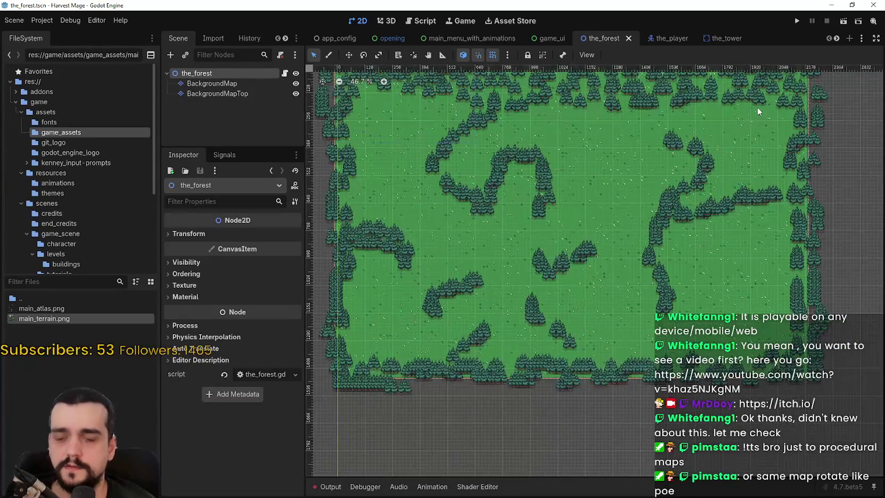
{"action": "scroll", "coordinate": [664, 266], "scroll_direction": "down", "scroll_amount": 1}
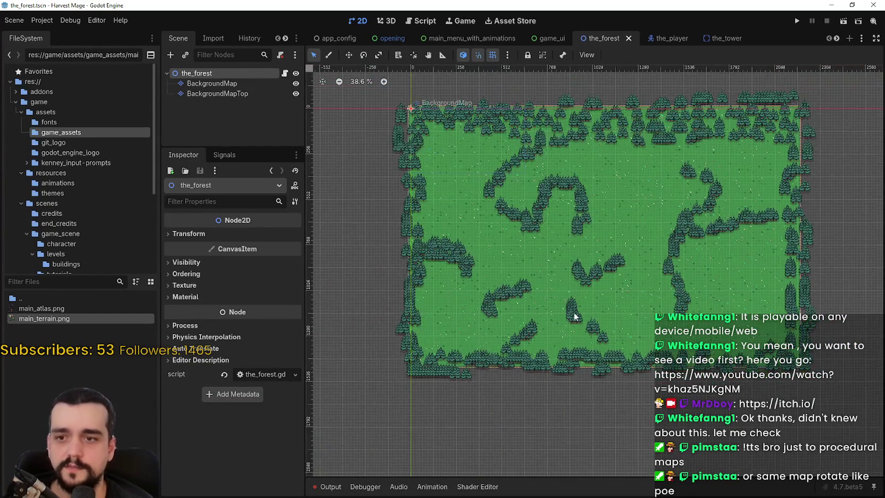
{"action": "scroll", "coordinate": [604, 207], "scroll_direction": "up", "scroll_amount": 2}
{"action": "scroll", "coordinate": [537, 241], "scroll_direction": "down", "scroll_amount": 1}
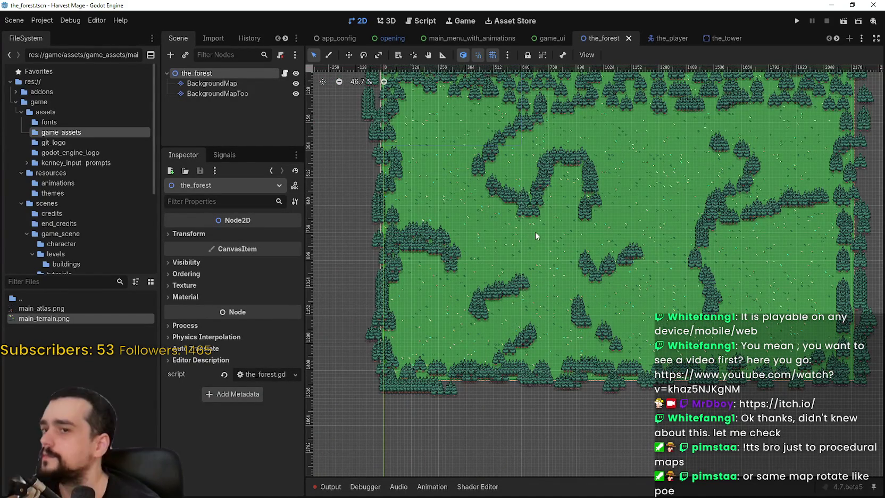
{"action": "scroll", "coordinate": [537, 218], "scroll_direction": "up", "scroll_amount": 2}
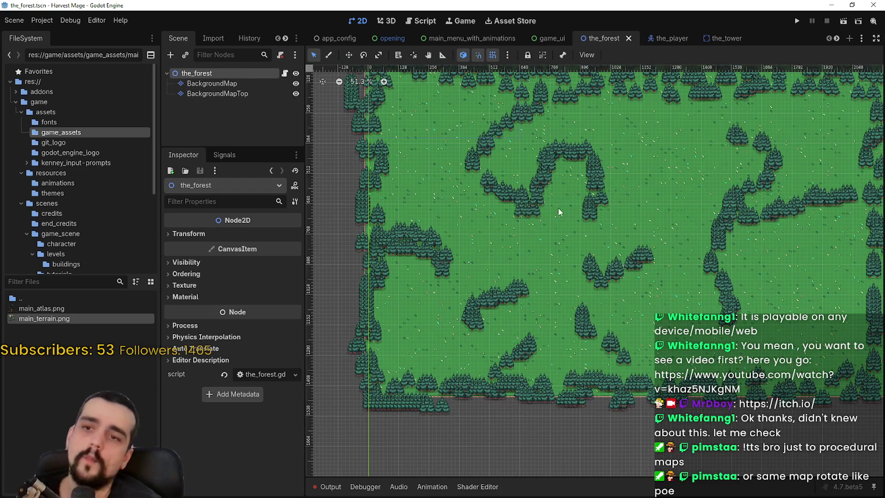
{"action": "scroll", "coordinate": [555, 191], "scroll_direction": "up", "scroll_amount": 1}
{"action": "scroll", "coordinate": [590, 234], "scroll_direction": "down", "scroll_amount": 3}
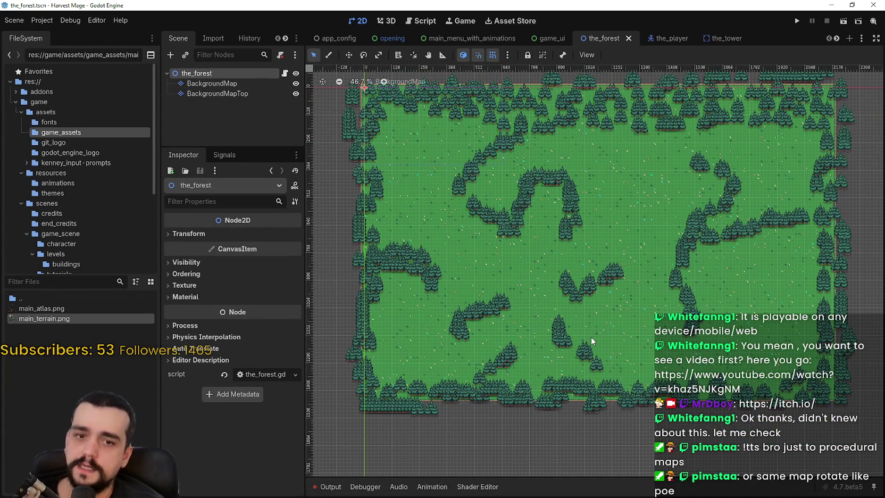
{"action": "scroll", "coordinate": [591, 337], "scroll_direction": "up", "scroll_amount": 2}
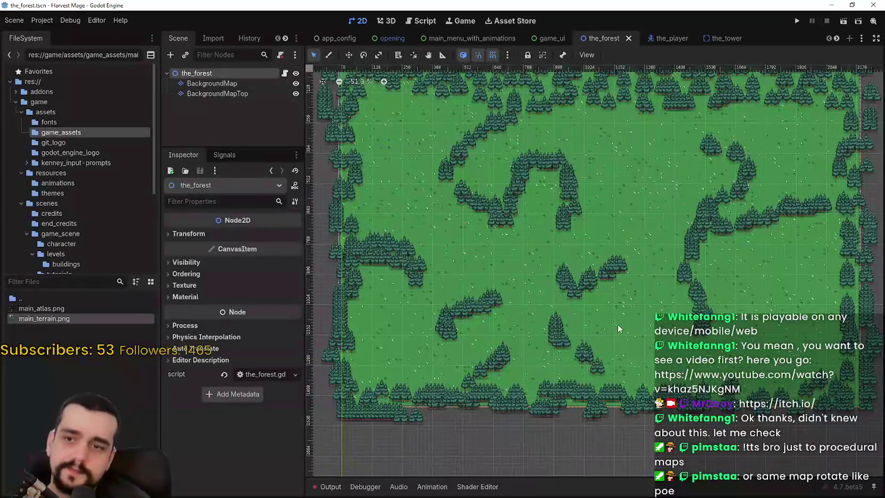
{"action": "scroll", "coordinate": [635, 329], "scroll_direction": "down", "scroll_amount": 2}
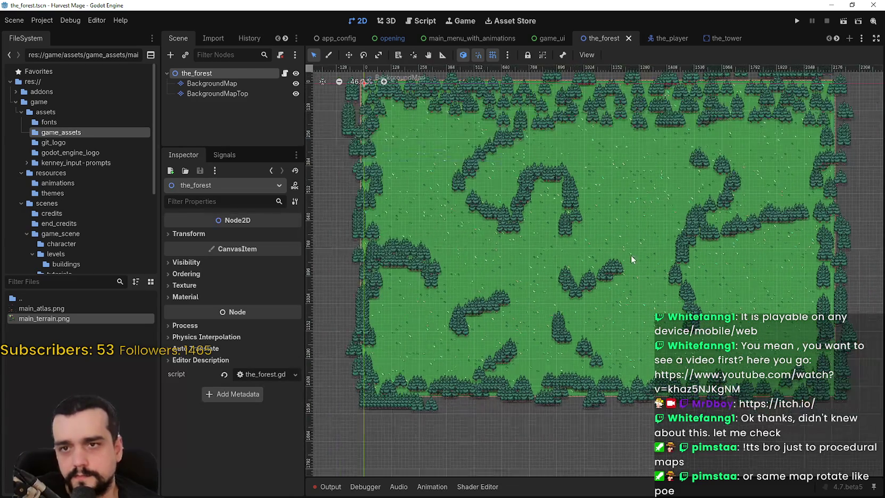
{"action": "scroll", "coordinate": [630, 256], "scroll_direction": "down", "scroll_amount": 3}
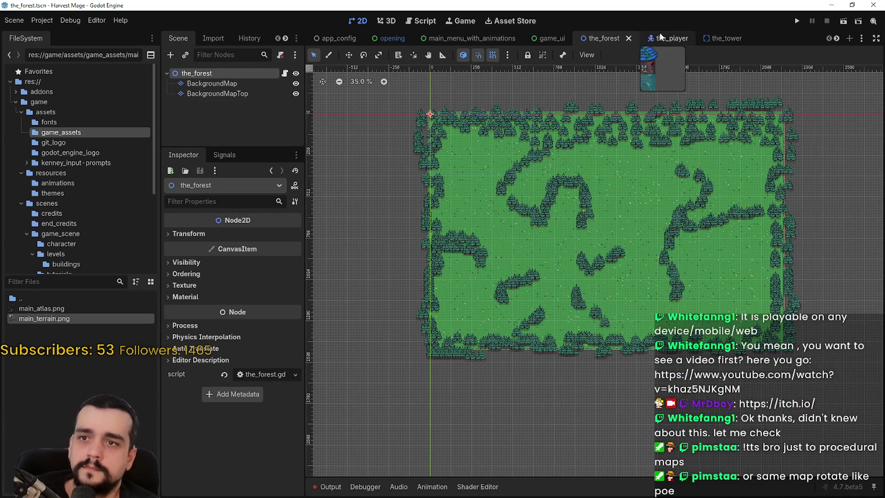
Step: Reorder the open scene tabs and switch to the_portal_ruins scene
{"action": "left_click", "coordinate": [836, 40]}
{"action": "left_click", "coordinate": [836, 40]}
{"action": "left_click", "coordinate": [836, 41]}
{"action": "left_click_drag", "start_coordinate": [384, 35], "coordinate": [812, 41]}
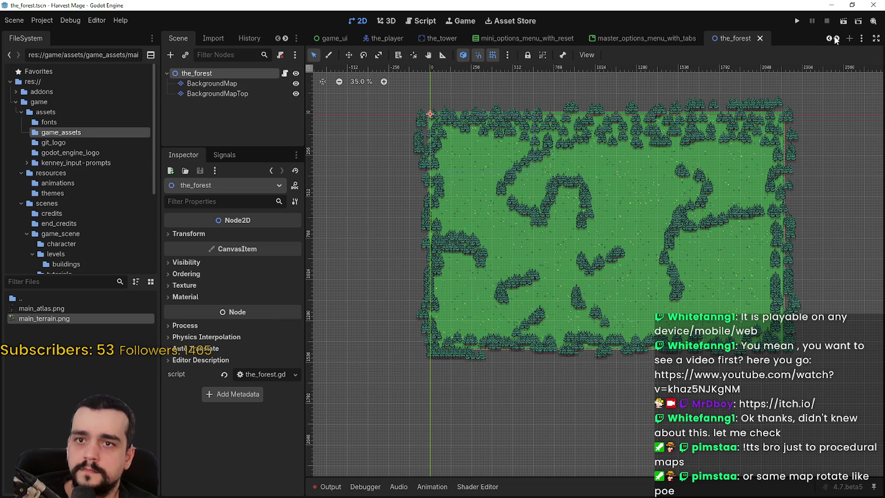
{"action": "left_click", "coordinate": [834, 38]}
{"action": "left_click", "coordinate": [835, 37]}
{"action": "left_click", "coordinate": [834, 37]}
{"action": "left_click_drag", "start_coordinate": [587, 40], "coordinate": [750, 37]}
{"action": "left_click", "coordinate": [836, 39]}
{"action": "left_click", "coordinate": [836, 38]}
{"action": "left_click", "coordinate": [837, 38]}
{"action": "left_click", "coordinate": [837, 39]}
{"action": "left_click_drag", "start_coordinate": [334, 37], "coordinate": [762, 37]}
{"action": "left_click", "coordinate": [836, 39]}
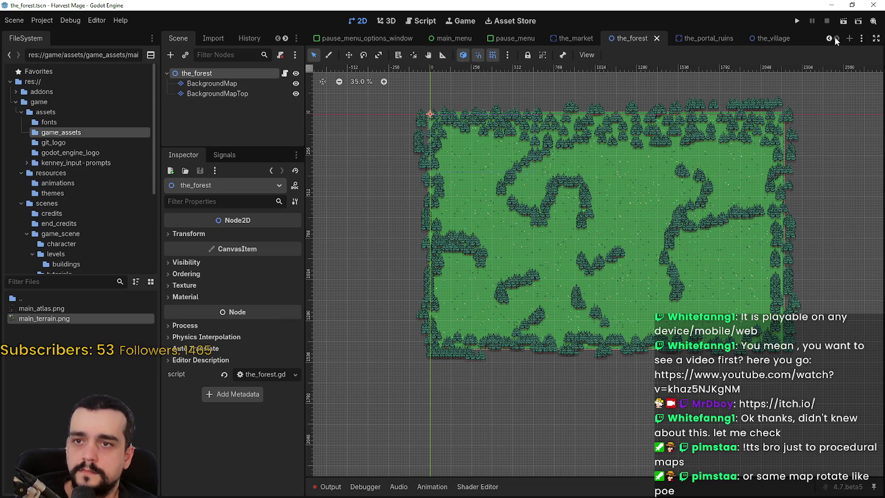
{"action": "left_click", "coordinate": [698, 39]}
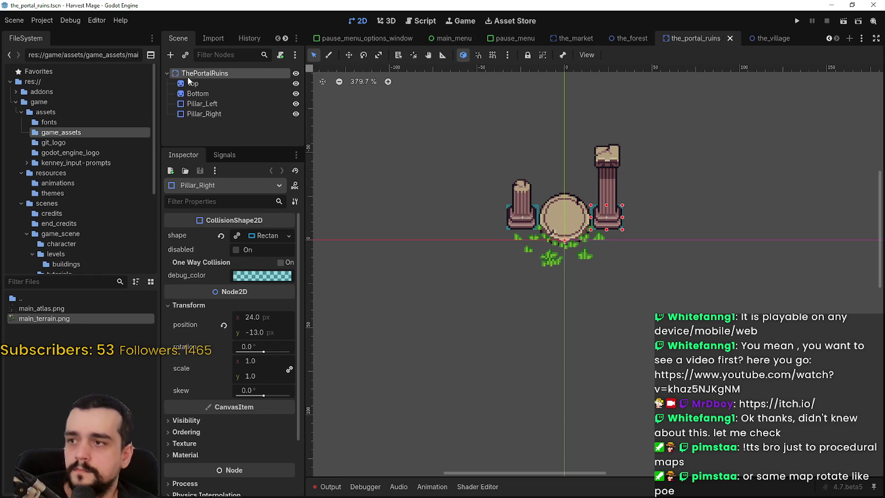
Step: Select the ThePortalRuins root node and frame the ruins on the 2D canvas
{"action": "left_click", "coordinate": [204, 73]}
{"action": "scroll", "coordinate": [507, 279], "scroll_direction": "down", "scroll_amount": 2}
{"action": "scroll", "coordinate": [506, 277], "scroll_direction": "down", "scroll_amount": 1}
{"action": "mouse_move", "coordinate": [557, 171]}
{"action": "left_mouse_down"}
{"action": "mouse_move", "coordinate": [519, 222]}
{"action": "mouse_move", "coordinate": [540, 196]}
{"action": "left_mouse_up"}
{"action": "scroll", "coordinate": [643, 180], "scroll_direction": "up", "scroll_amount": 1}
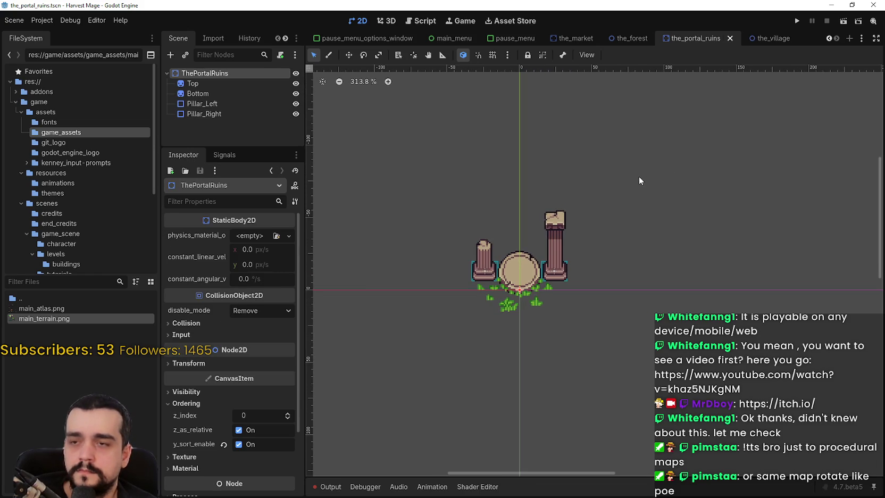
Step: Attach a new the_portal_ruins.gd script to ThePortalRuins and save the scene
{"action": "right_click", "coordinate": [235, 69]}
{"action": "left_click", "coordinate": [285, 139]}
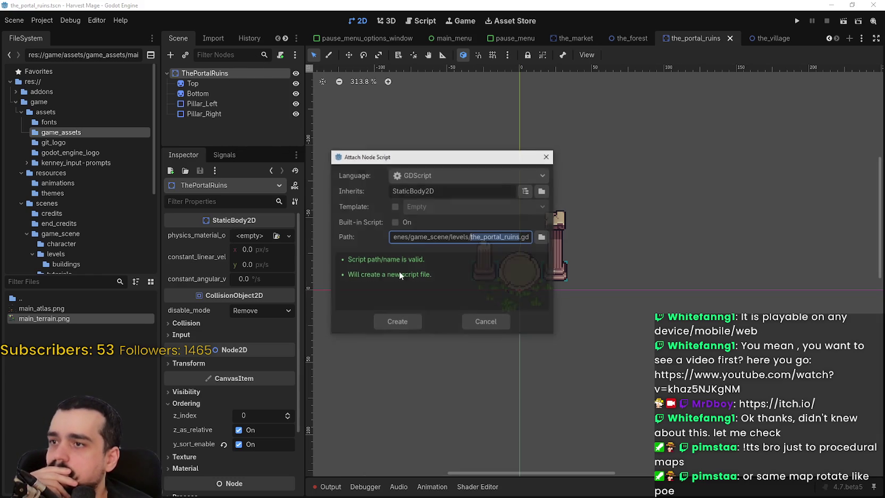
{"action": "left_click", "coordinate": [405, 321]}
{"action": "left_click", "coordinate": [406, 321]}
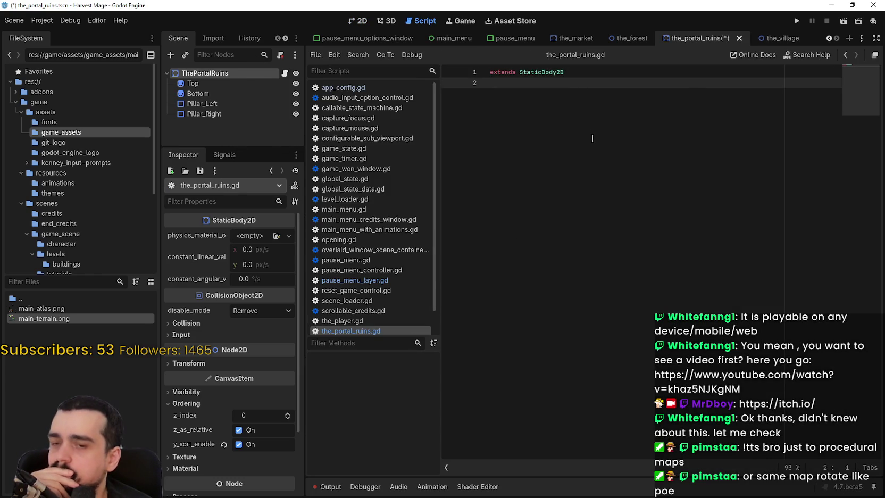
{"action": "key", "text": "ctrl+s"}
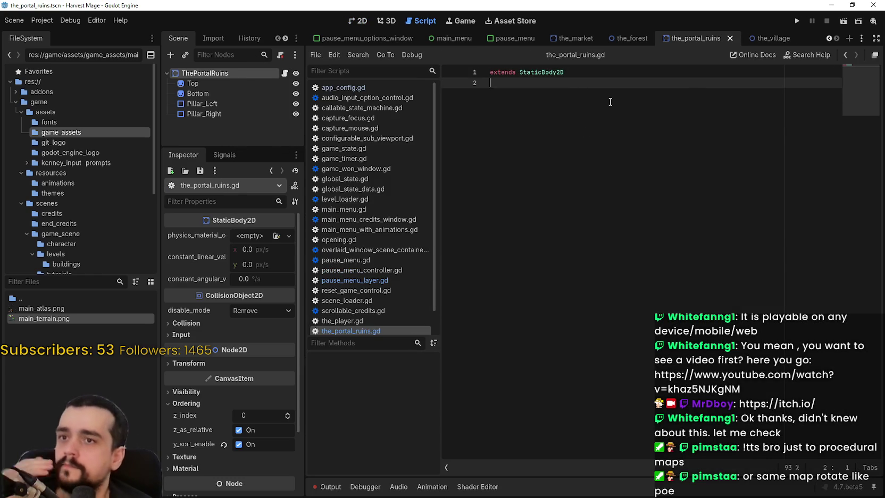
Step: Return to the 2D view of the portal ruins
{"action": "left_click", "coordinate": [352, 20]}
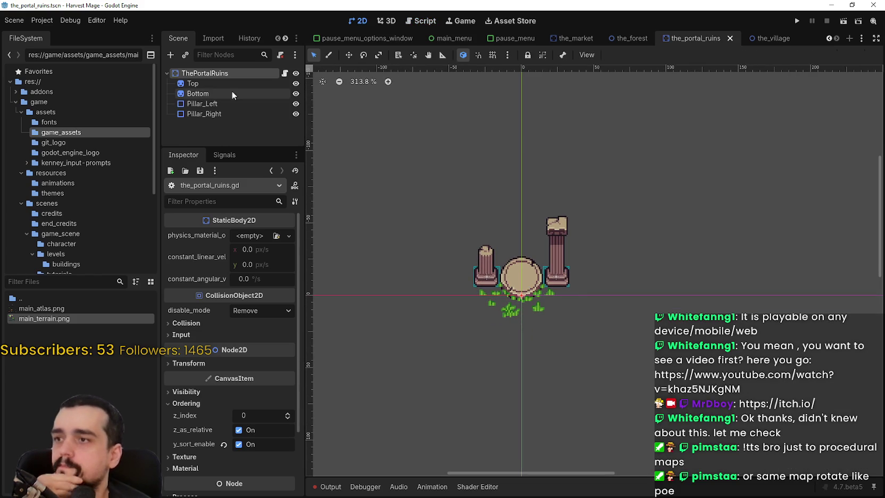
{"action": "right_click", "coordinate": [218, 74]}
{"action": "left_click", "coordinate": [210, 149]}
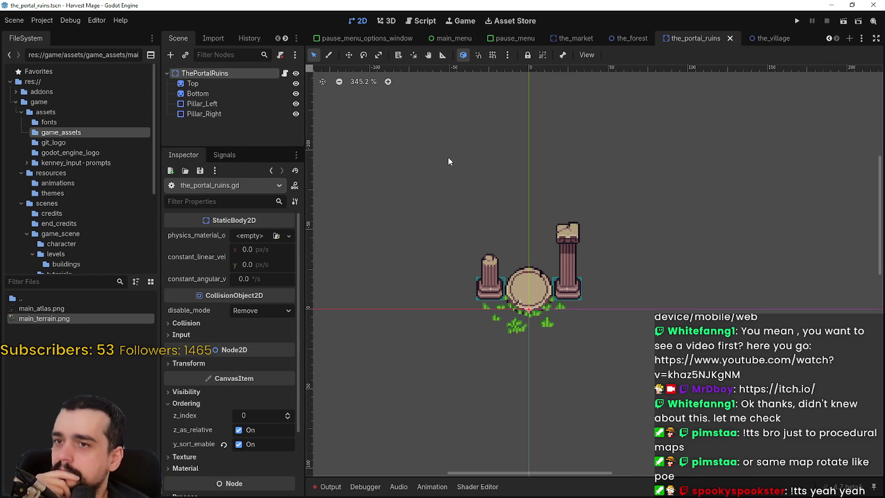
{"action": "scroll", "coordinate": [447, 157], "scroll_direction": "up", "scroll_amount": 1}
{"action": "scroll", "coordinate": [445, 158], "scroll_direction": "down", "scroll_amount": 1}
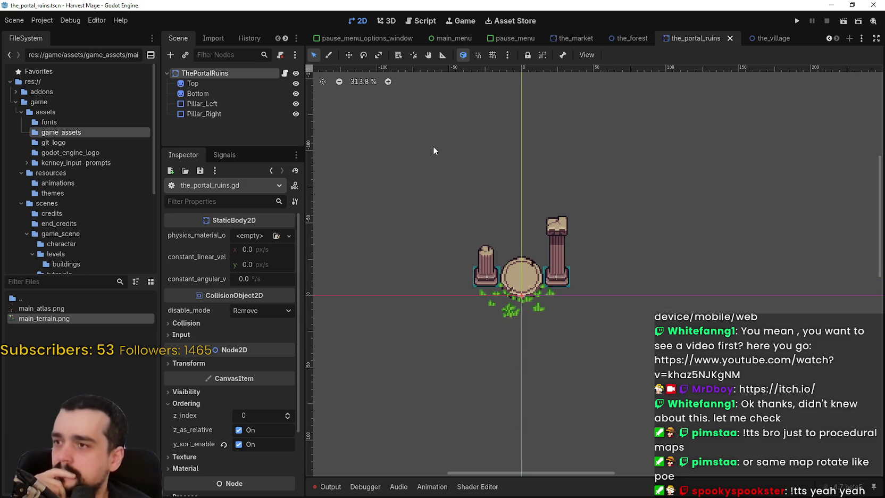
{"action": "right_click", "coordinate": [193, 75]}
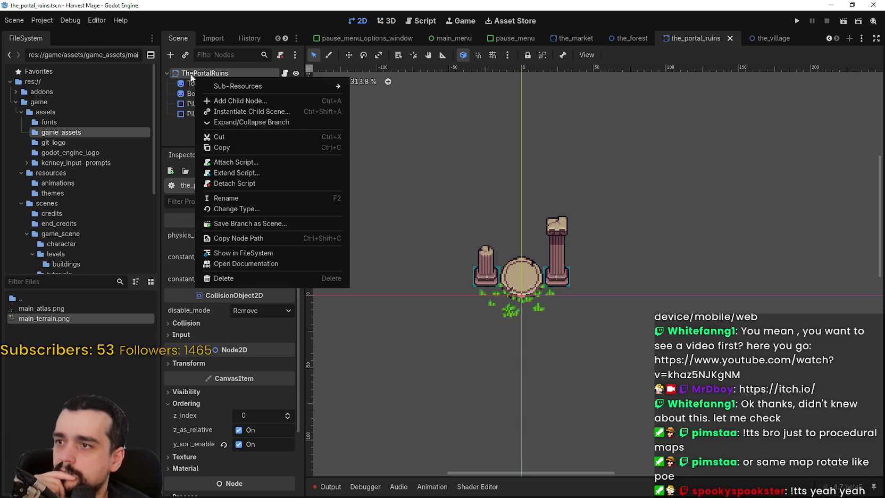
Step: Add an Area2D child under ThePortalRuins, keeping its default name
{"action": "left_click", "coordinate": [190, 77]}
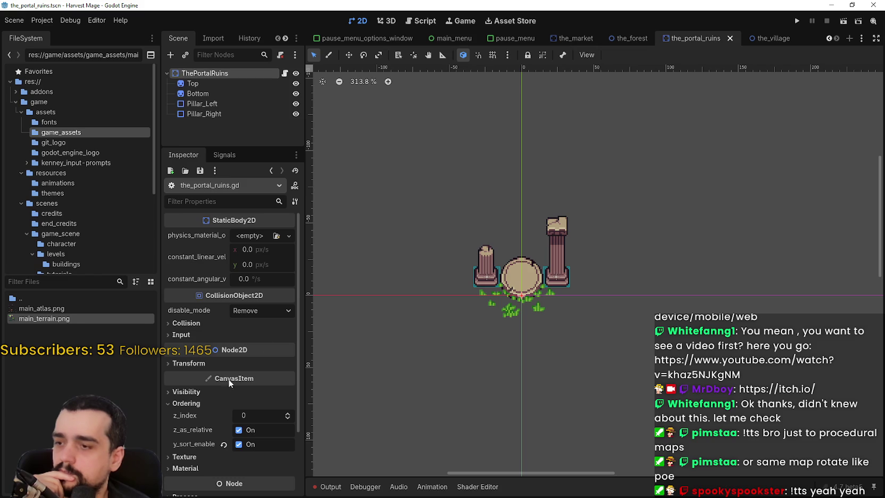
{"action": "right_click", "coordinate": [190, 77]}
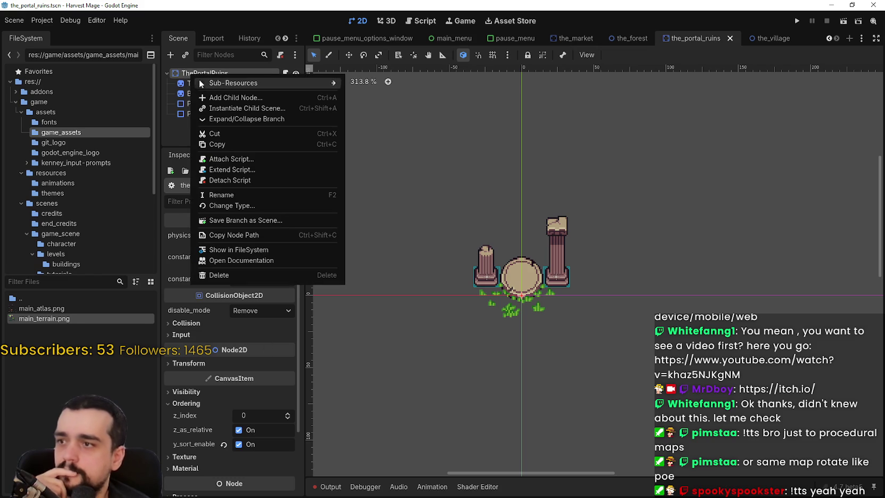
{"action": "left_click", "coordinate": [259, 98]}
{"action": "type", "text": "a"}
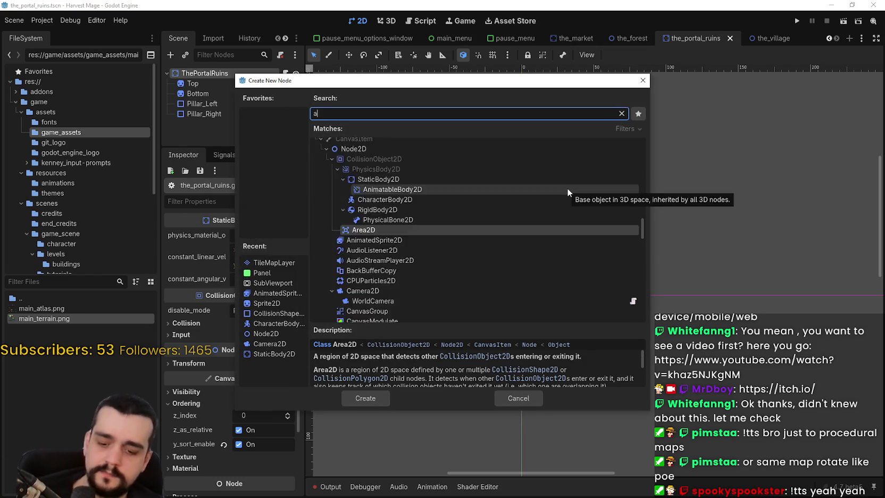
{"action": "type", "text": "rea"}
{"action": "left_click", "coordinate": [365, 398]}
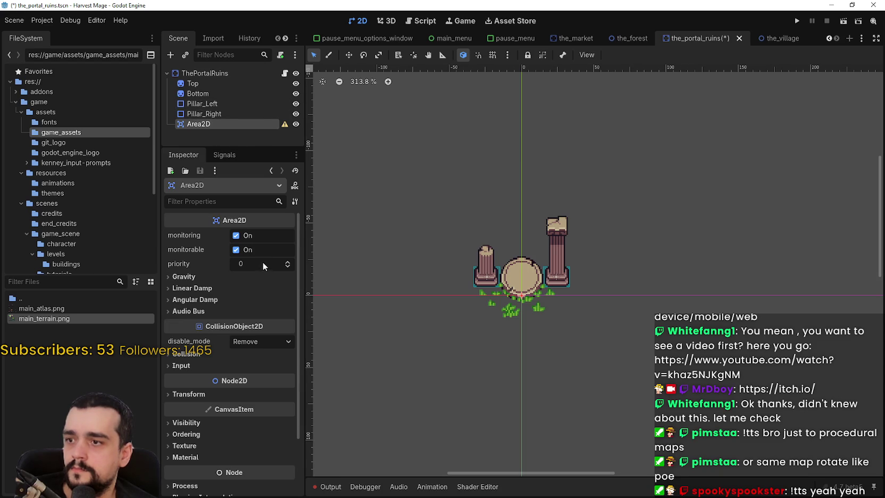
{"action": "double_click", "coordinate": [211, 123]}
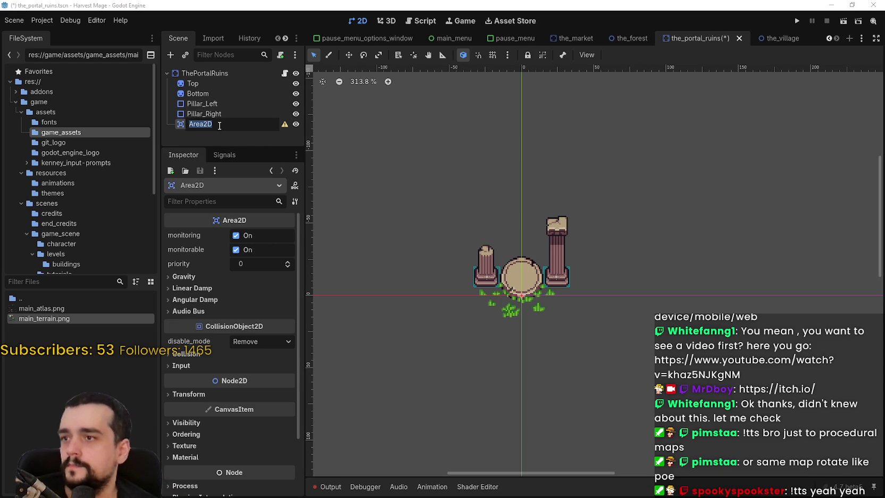
{"action": "key", "text": "Return"}
Step: Add a CollisionShape2D child beneath the Area2D node
{"action": "right_click", "coordinate": [199, 128]}
{"action": "left_click", "coordinate": [260, 134]}
{"action": "type", "text": "coll"}
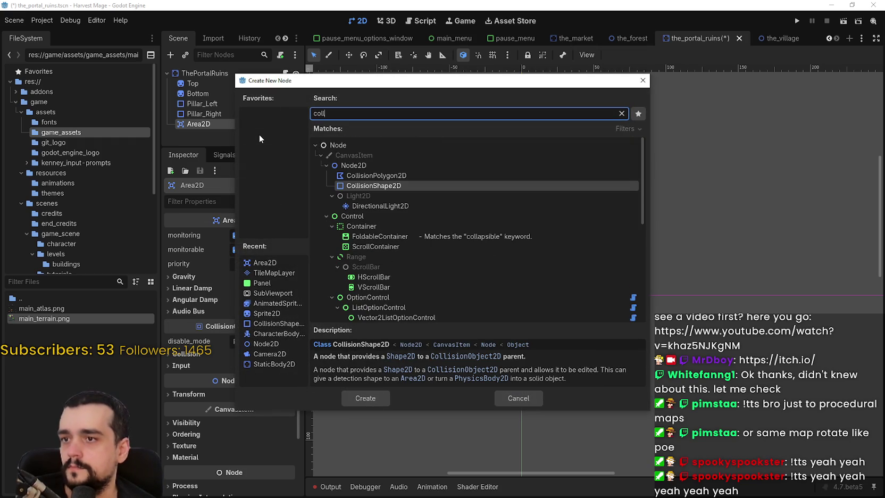
{"action": "key", "text": "Return"}
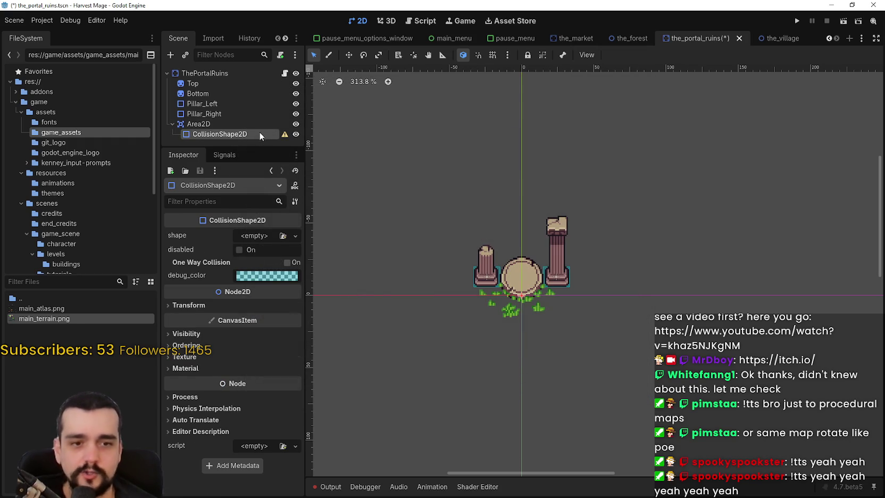
Step: Give the CollisionShape2D a new CircleShape2D shape
{"action": "left_click", "coordinate": [259, 237]}
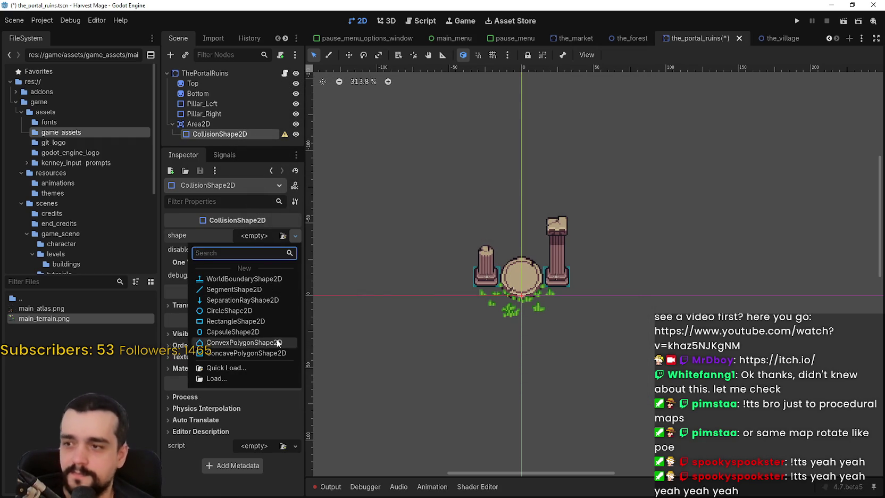
{"action": "left_click", "coordinate": [228, 310]}
{"action": "scroll", "coordinate": [526, 266], "scroll_direction": "up", "scroll_amount": 5}
{"action": "left_click", "coordinate": [199, 123]}
{"action": "scroll", "coordinate": [564, 328], "scroll_direction": "down", "scroll_amount": 1}
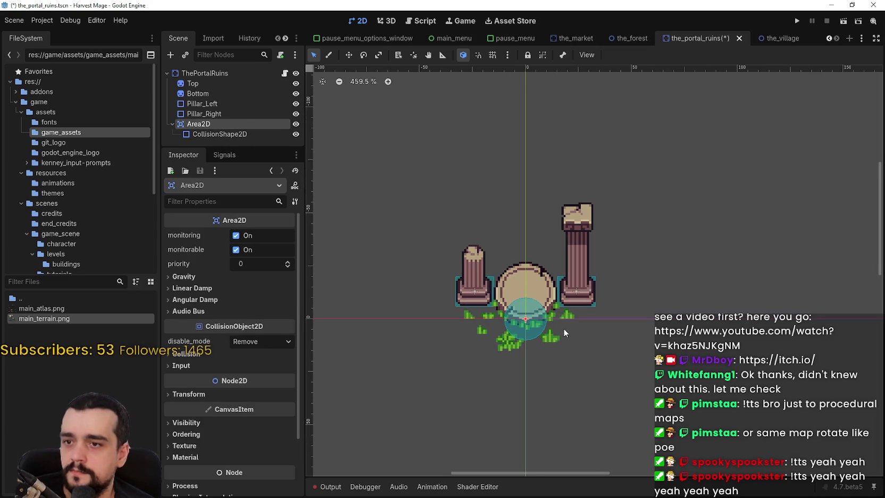
{"action": "left_click", "coordinate": [218, 134]}
{"action": "scroll", "coordinate": [499, 294], "scroll_direction": "up", "scroll_amount": 3}
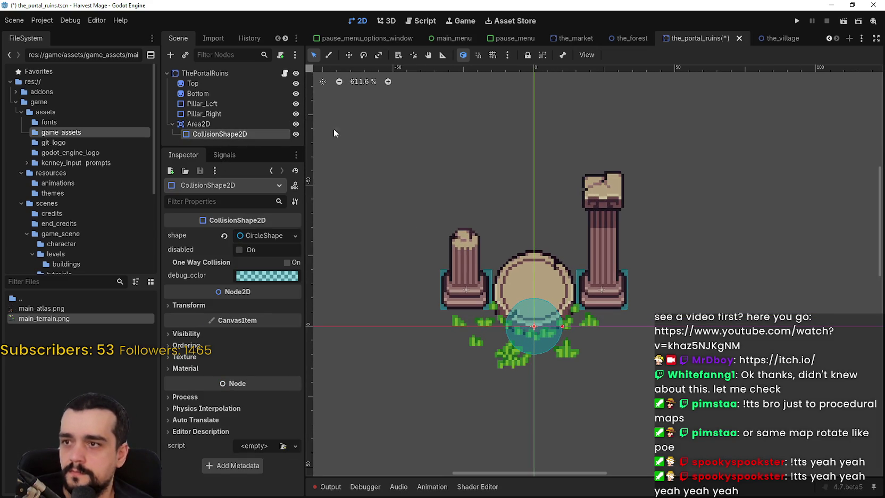
Step: Enlarge and raise the circle to enclose both pillars, save, and show Area2D's signals
{"action": "left_click_drag", "start_coordinate": [562, 326], "coordinate": [649, 318]}
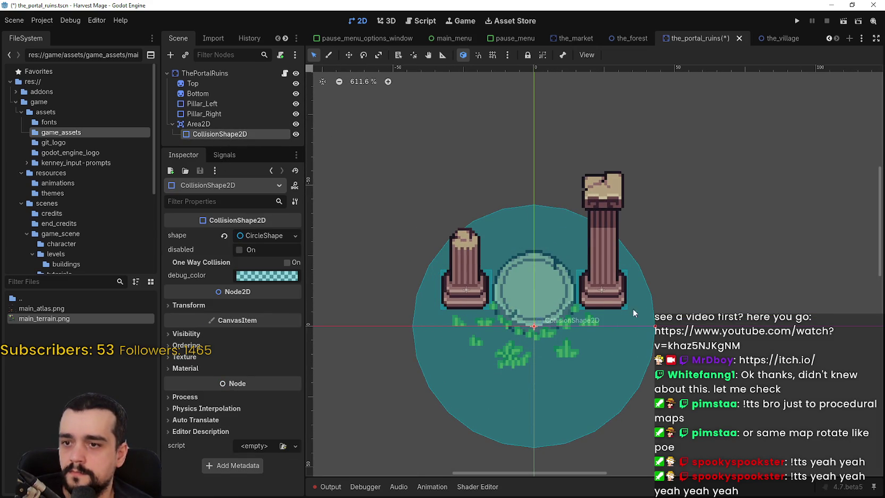
{"action": "key", "text": "Up"}
{"action": "key", "text": "Up"}
{"action": "key", "text": "Up"}
{"action": "key", "text": "Up"}
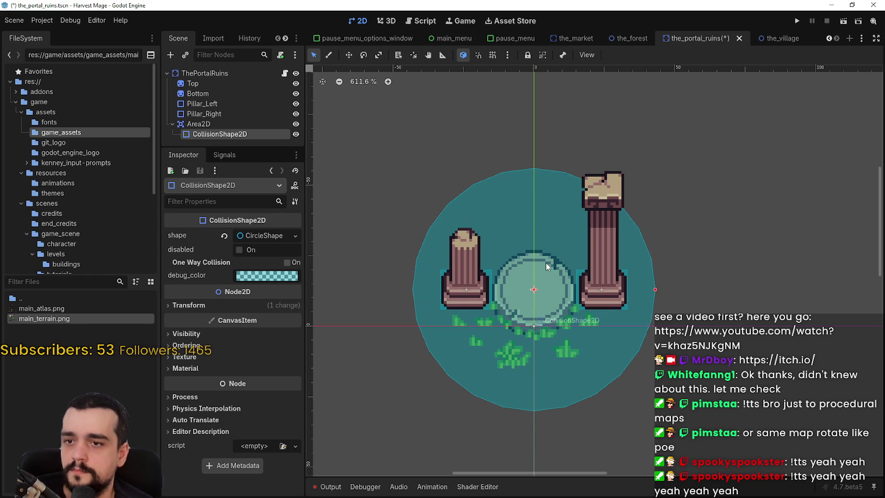
{"action": "key", "text": "ctrl+s"}
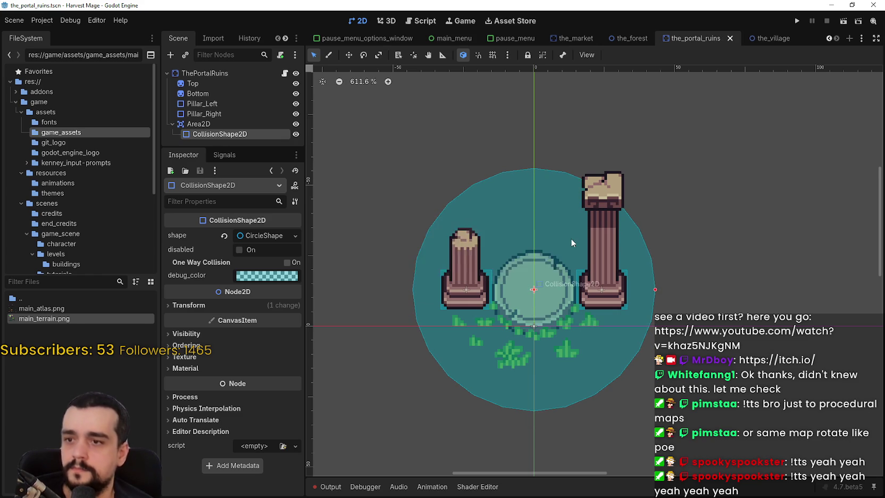
{"action": "scroll", "coordinate": [591, 244], "scroll_direction": "down", "scroll_amount": 3}
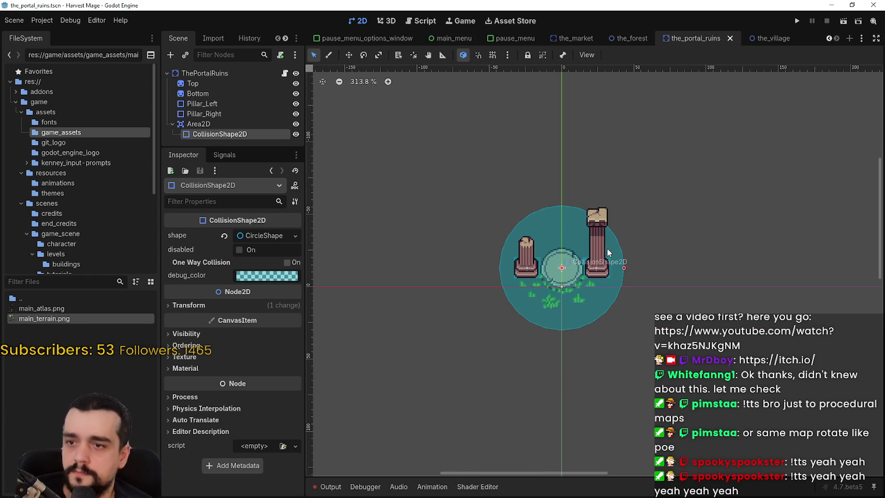
{"action": "left_click", "coordinate": [219, 126]}
{"action": "left_click", "coordinate": [223, 155]}
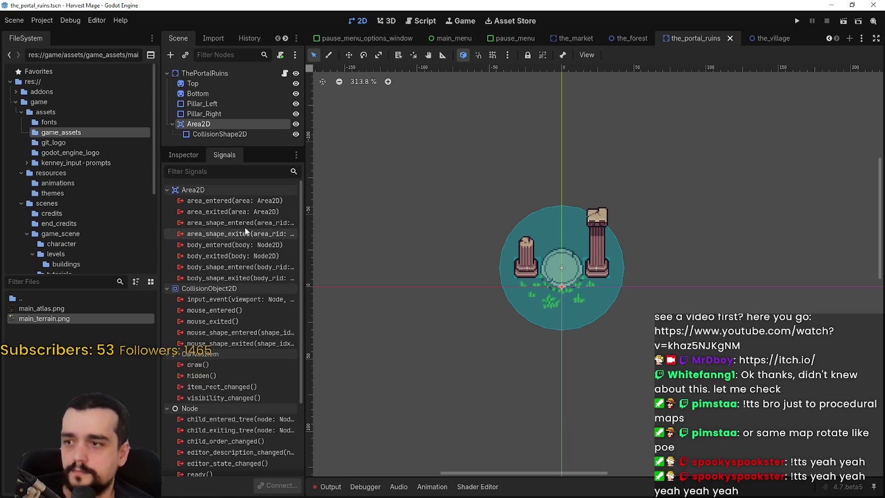
Step: Connect Area2D's body_entered signal to a new _on_area_2d_body_entered handler
{"action": "left_click", "coordinate": [255, 245]}
{"action": "double_click", "coordinate": [255, 245]}
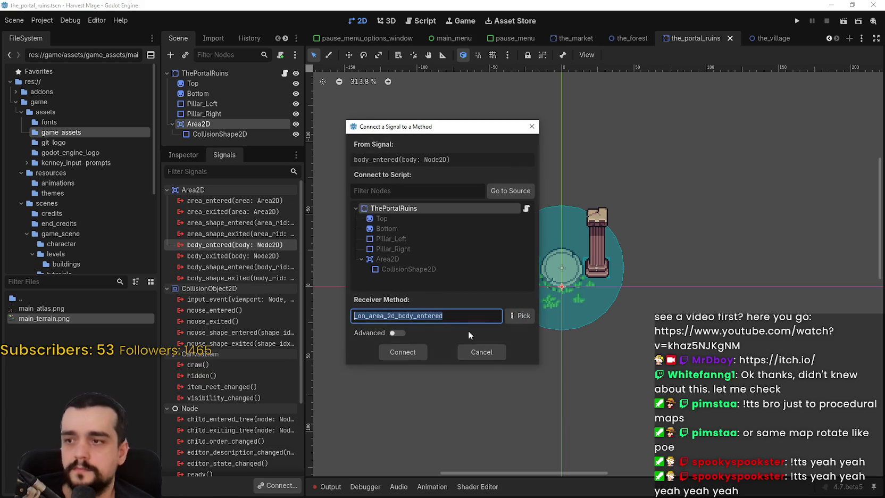
{"action": "left_click", "coordinate": [414, 349]}
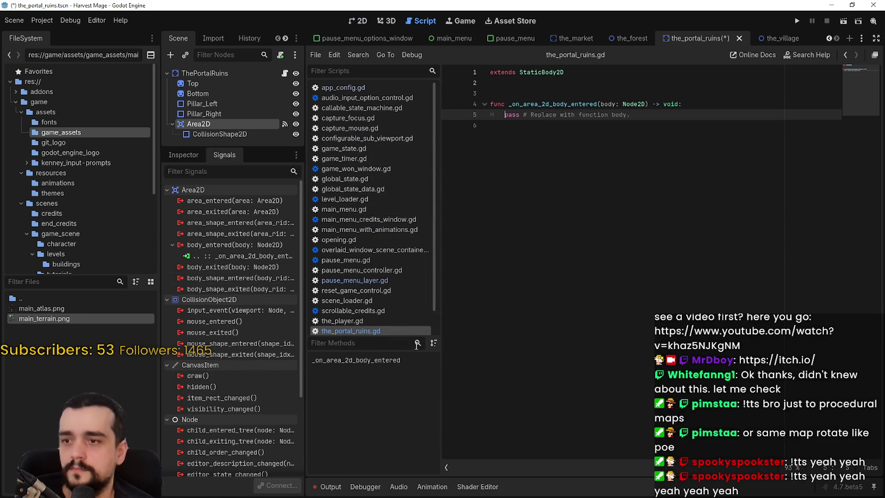
Step: Replace the handler's pass line with 'if body is player'
{"action": "left_click", "coordinate": [674, 129]}
{"action": "mouse_move", "coordinate": [632, 115]}
{"action": "left_mouse_down"}
{"action": "mouse_move", "coordinate": [532, 104]}
{"action": "mouse_move", "coordinate": [504, 115]}
{"action": "left_mouse_up"}
{"action": "type", "text": "if body i"}
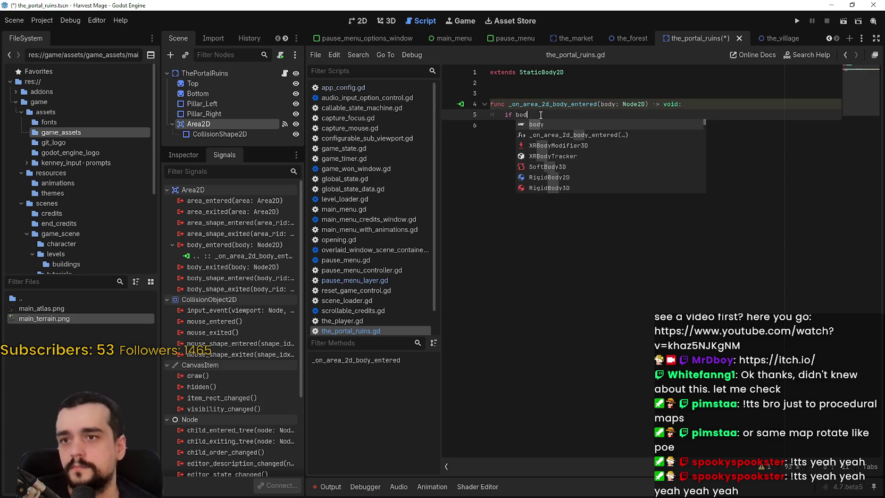
{"action": "type", "text": "s player"}
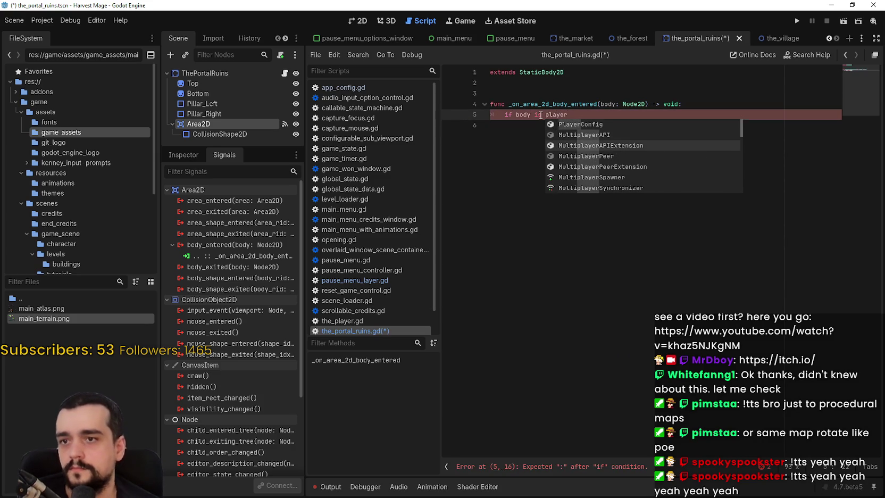
{"action": "left_click", "coordinate": [535, 154]}
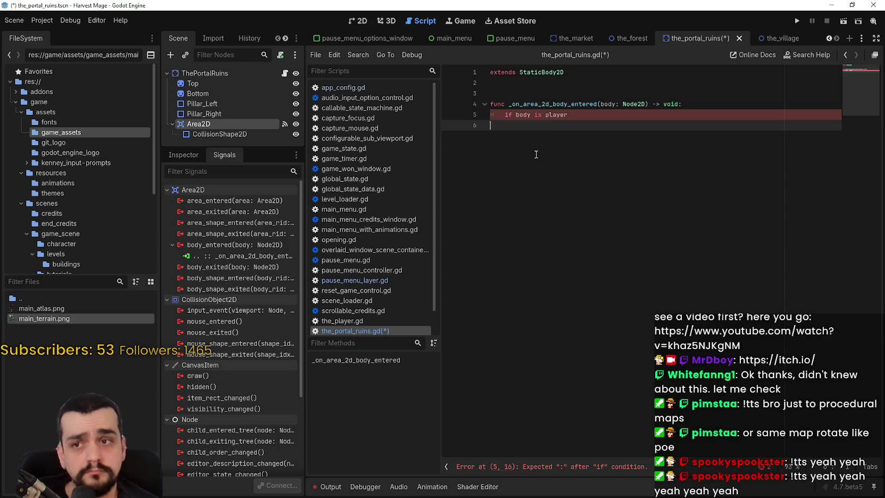
{"action": "left_click", "coordinate": [21, 279]}
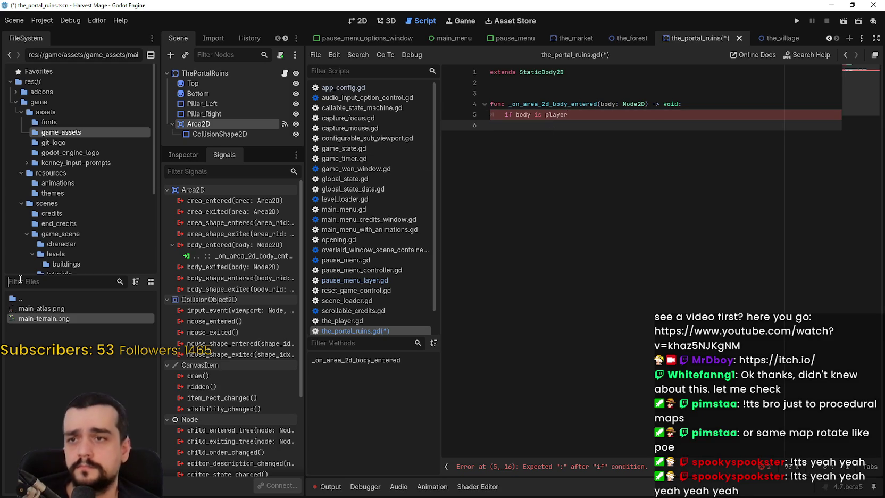
Step: Filter FileSystem for 'player', open the_player.tscn and its attached script
{"action": "type", "text": "o"}
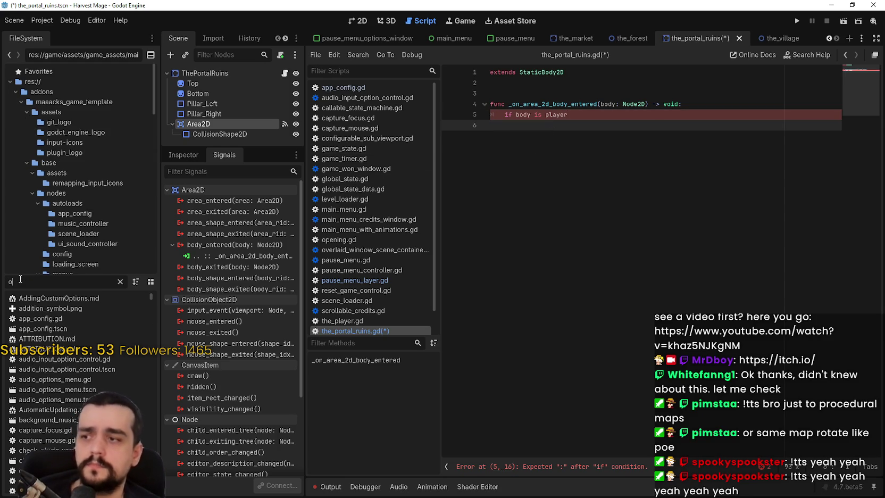
{"action": "key", "text": "BackSpace"}
{"action": "type", "text": "player"}
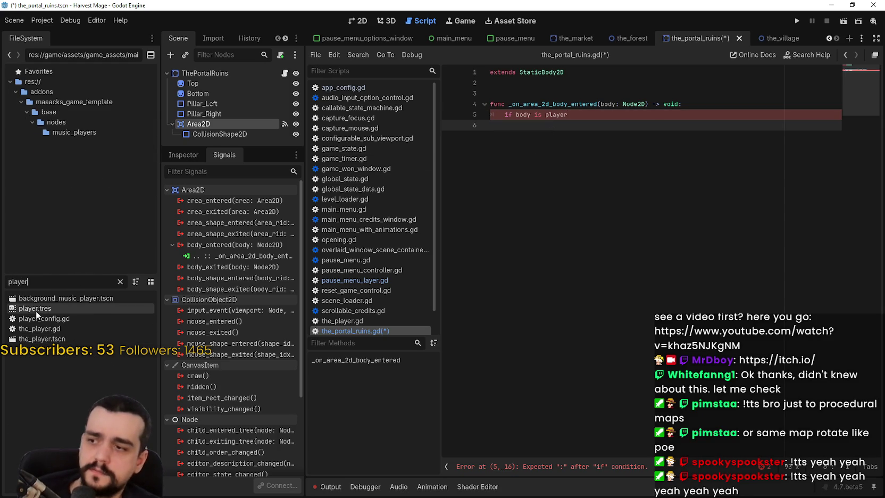
{"action": "double_click", "coordinate": [42, 339]}
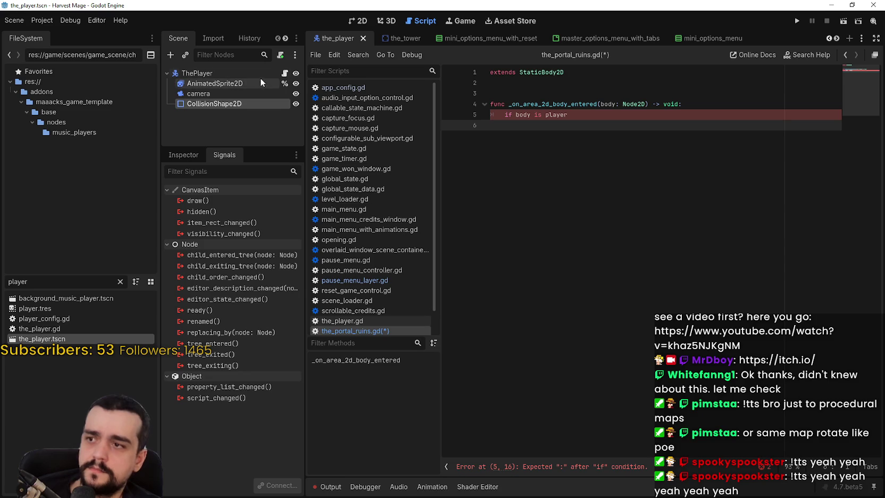
{"action": "left_click", "coordinate": [286, 74]}
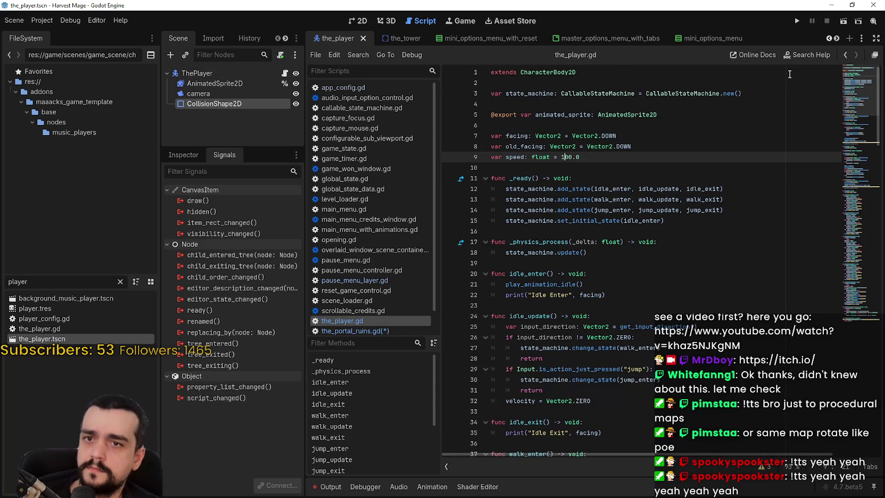
{"action": "left_click", "coordinate": [661, 71]}
Step: Insert 'class_name player' as line 1 of the_player.gd and save it
{"action": "left_click", "coordinate": [491, 72]}
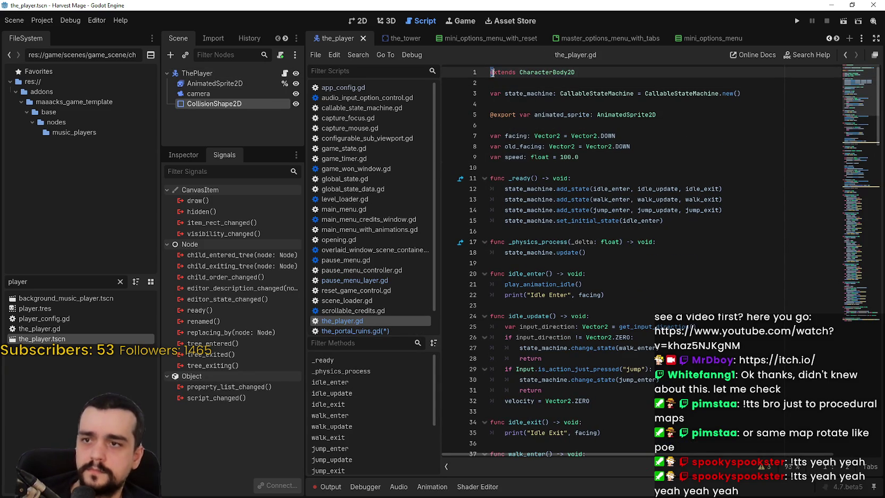
{"action": "key", "text": "Return"}
{"action": "key", "text": "Up"}
{"action": "type", "text": "clas"}
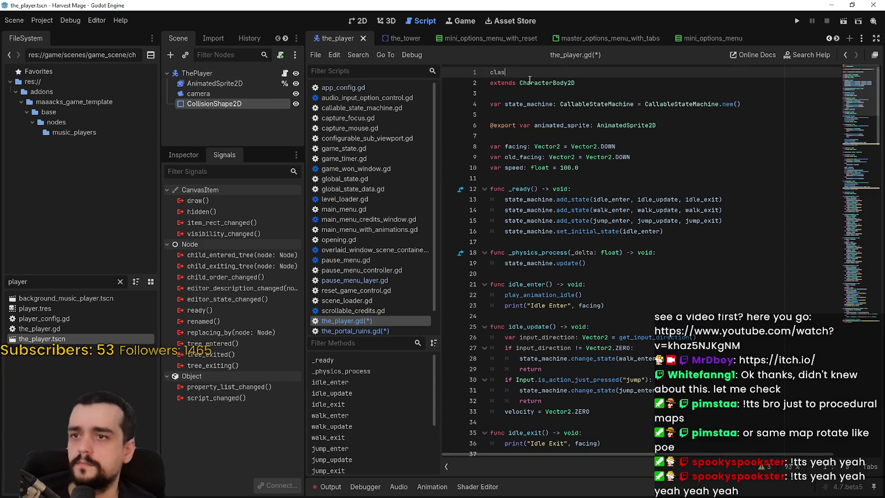
{"action": "type", "text": "s_name Player"}
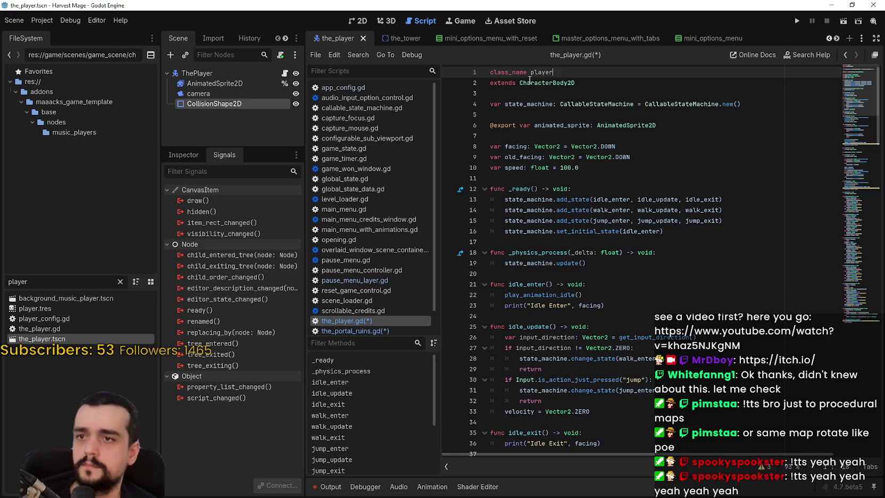
{"action": "key", "text": "ctrl+s"}
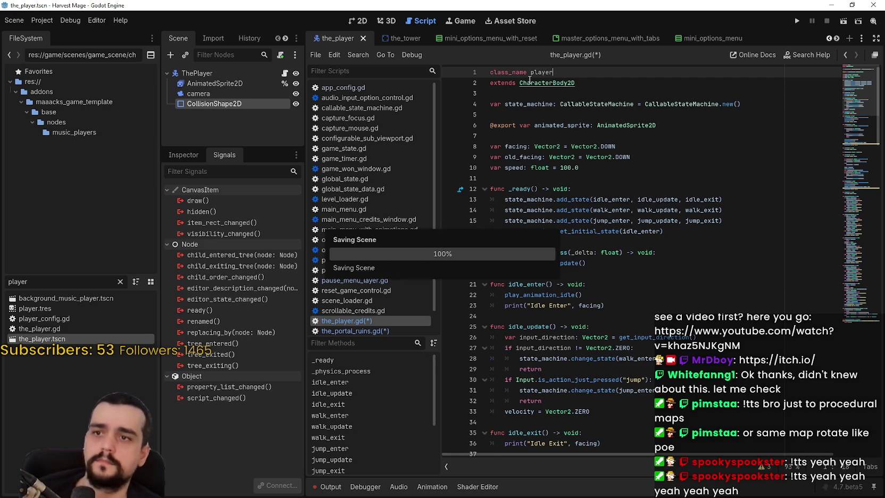
{"action": "key", "text": "Down"}
{"action": "key", "text": "Down"}
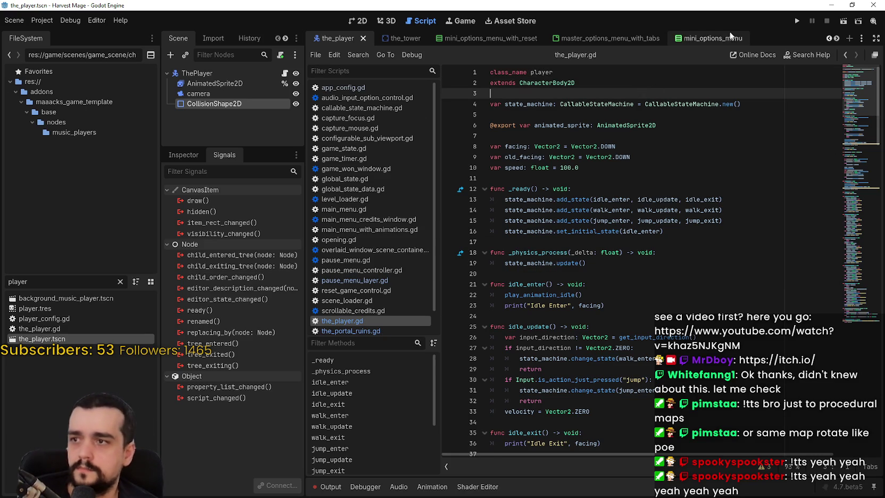
Step: Switch back to the_portal_ruins scene
{"action": "left_click", "coordinate": [836, 38]}
{"action": "left_click", "coordinate": [836, 38]}
{"action": "left_click", "coordinate": [836, 39]}
{"action": "left_click", "coordinate": [836, 38]}
{"action": "left_click", "coordinate": [837, 39]}
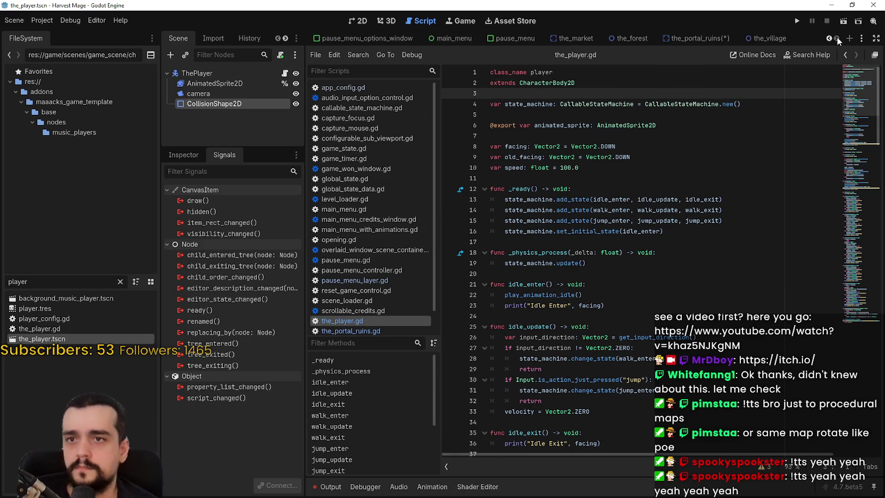
{"action": "left_click", "coordinate": [712, 37]}
Step: Complete the check as 'if body is player:' in the_portal_ruins.gd and save
{"action": "left_click", "coordinate": [286, 73]}
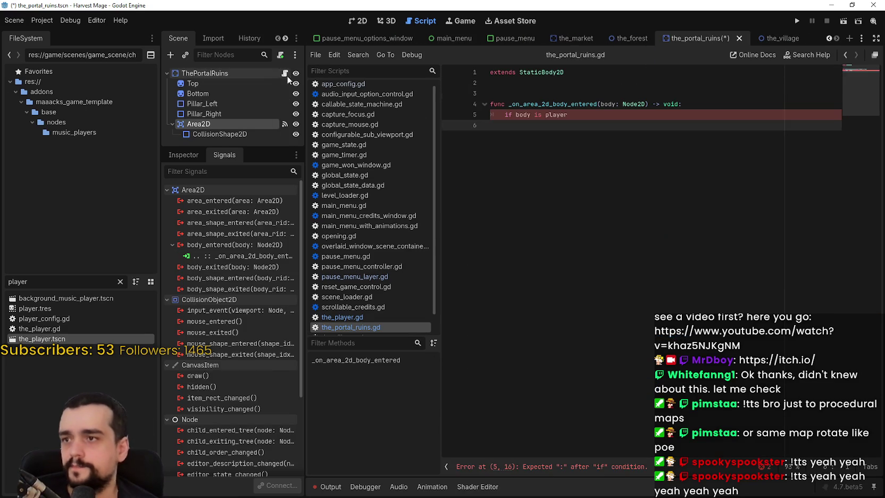
{"action": "left_click", "coordinate": [593, 115]}
{"action": "type", "text": ":"}
{"action": "key", "text": "Return"}
{"action": "key", "text": "ctrl+s"}
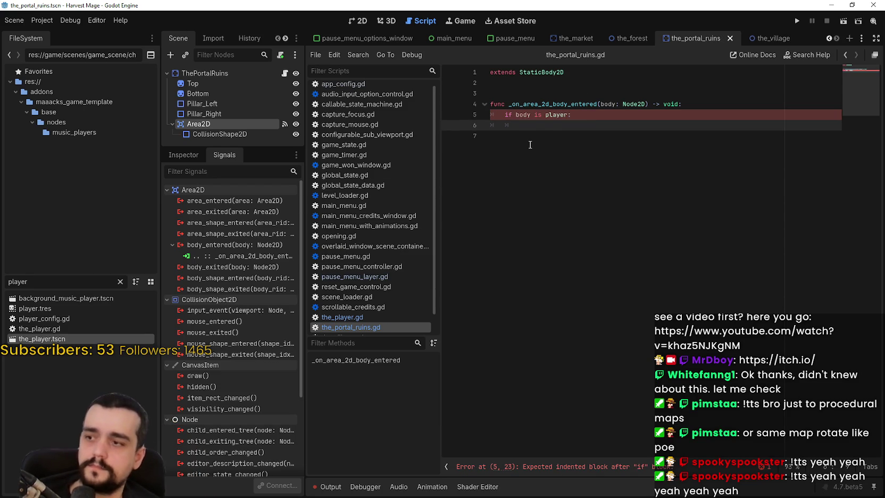
{"action": "left_click", "coordinate": [553, 93]}
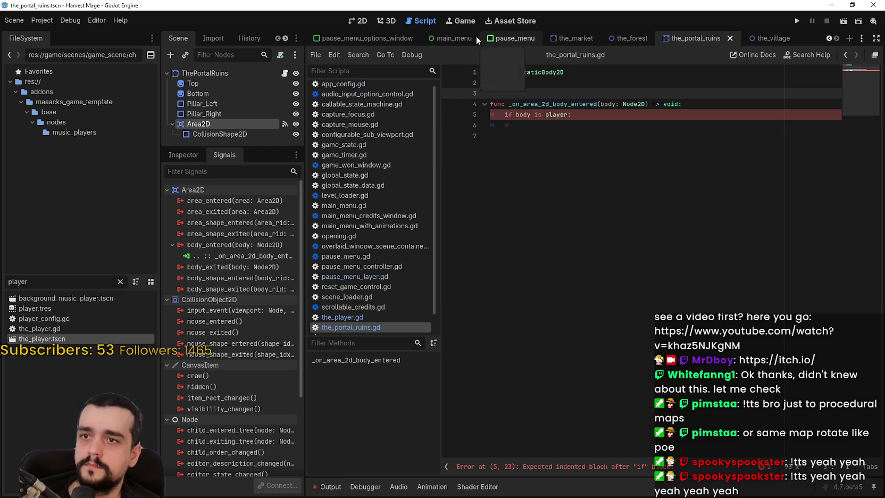
Step: Filter FileSystem for 'level' and open level_1.tscn
{"action": "left_click", "coordinate": [27, 281]}
{"action": "key", "text": "ctrl+a"}
{"action": "type", "text": "level"}
{"action": "double_click", "coordinate": [59, 307]}
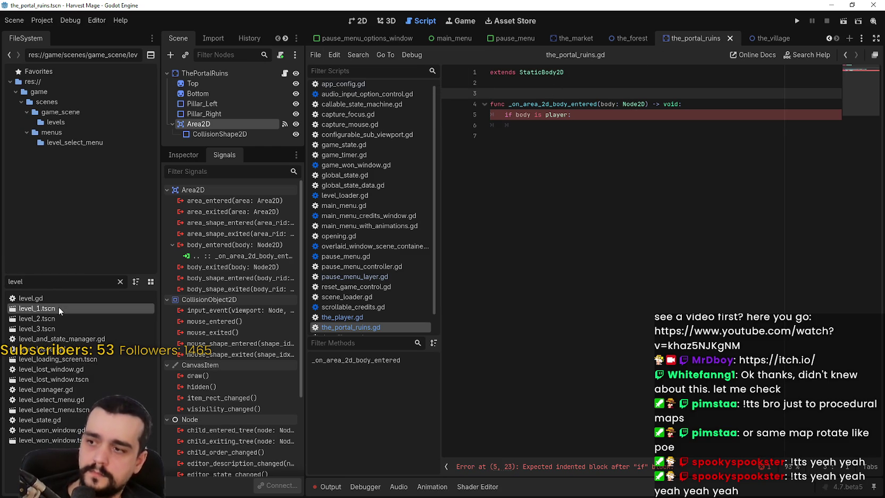
Step: Open level_1's level.gd alongside its Inspector and select the next_level_path export line
{"action": "left_click", "coordinate": [281, 73]}
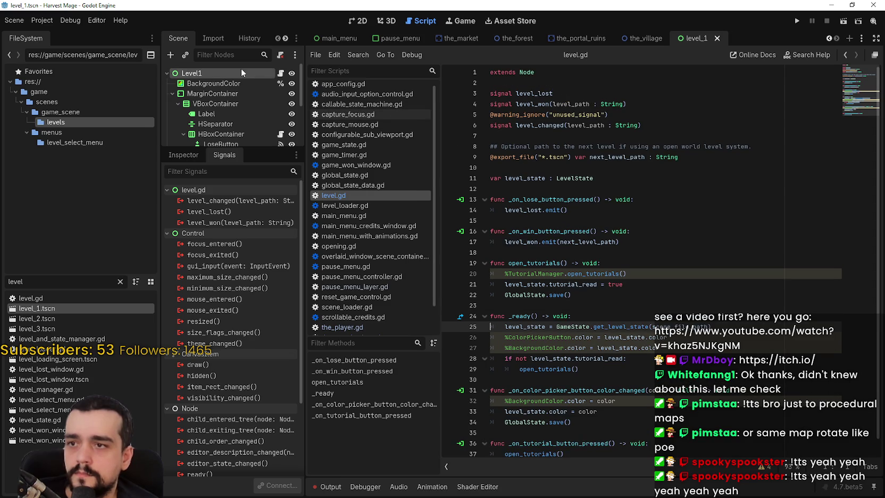
{"action": "left_click", "coordinate": [180, 153]}
{"action": "scroll", "coordinate": [215, 247], "scroll_direction": "down", "scroll_amount": 1}
{"action": "scroll", "coordinate": [215, 247], "scroll_direction": "up", "scroll_amount": 1}
{"action": "left_click_drag", "start_coordinate": [304, 264], "coordinate": [388, 272]}
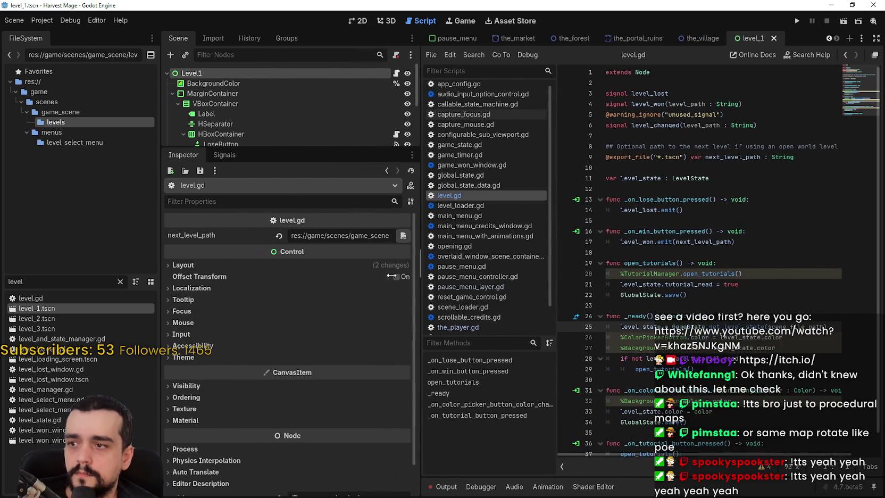
{"action": "left_click", "coordinate": [711, 163]}
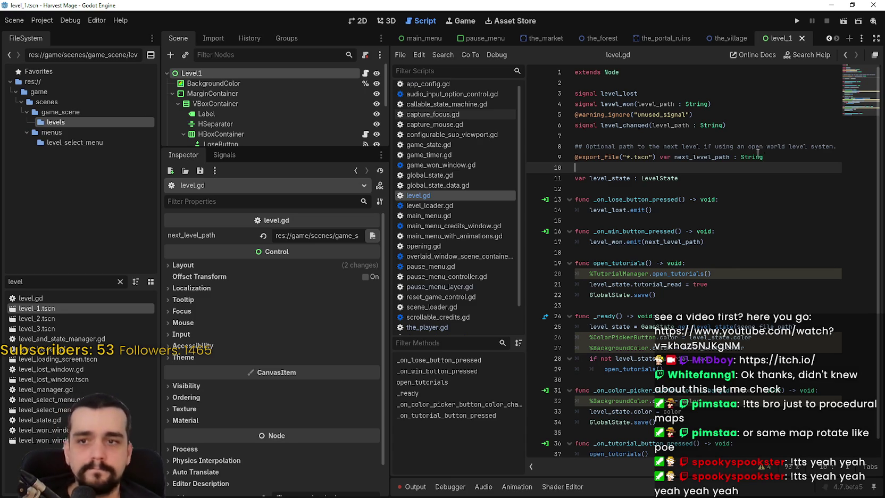
{"action": "left_click_drag", "start_coordinate": [776, 155], "coordinate": [575, 156]}
Step: Copy the exported next_level_path declaration from level.gd onto line 3 of the_portal_ruins.gd
{"action": "right_click", "coordinate": [577, 158]}
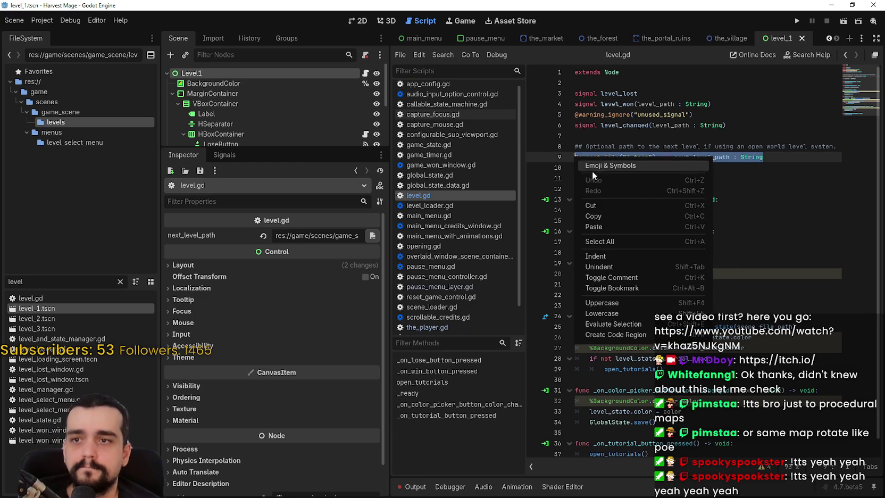
{"action": "left_click", "coordinate": [608, 214]}
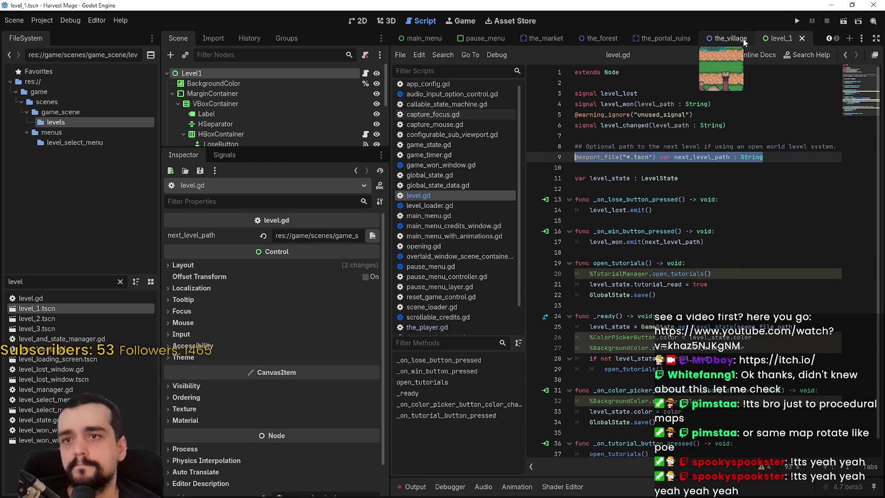
{"action": "left_click", "coordinate": [666, 39]}
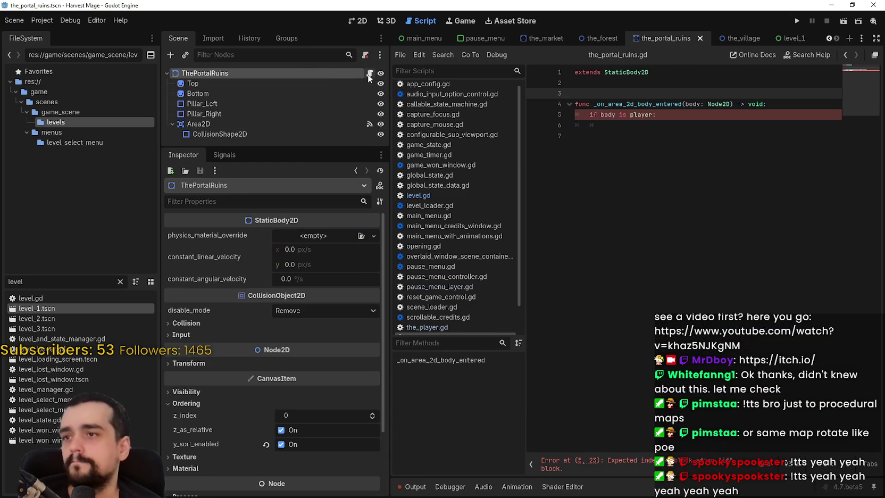
{"action": "left_click", "coordinate": [613, 139]}
{"action": "left_click", "coordinate": [613, 94]}
{"action": "key", "text": "ctrl+v"}
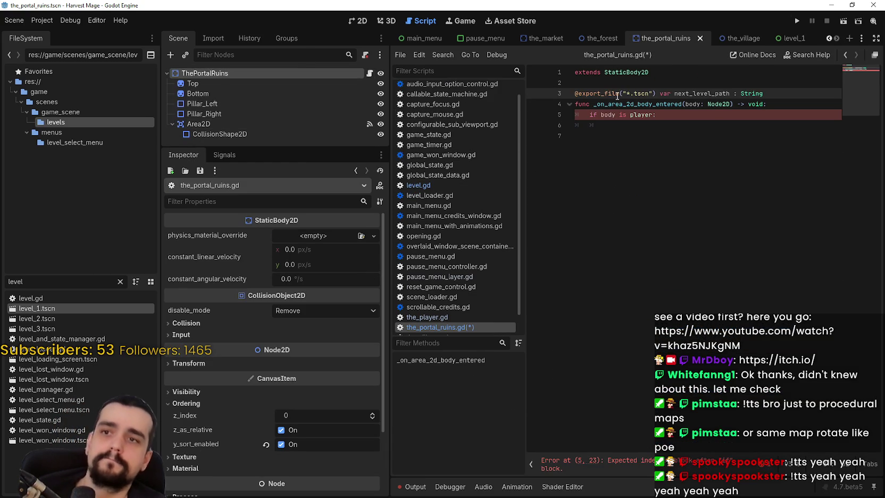
{"action": "key", "text": "Return"}
Step: Rename the pasted variable to next_map_path and save the portal ruins script
{"action": "left_click", "coordinate": [711, 94]}
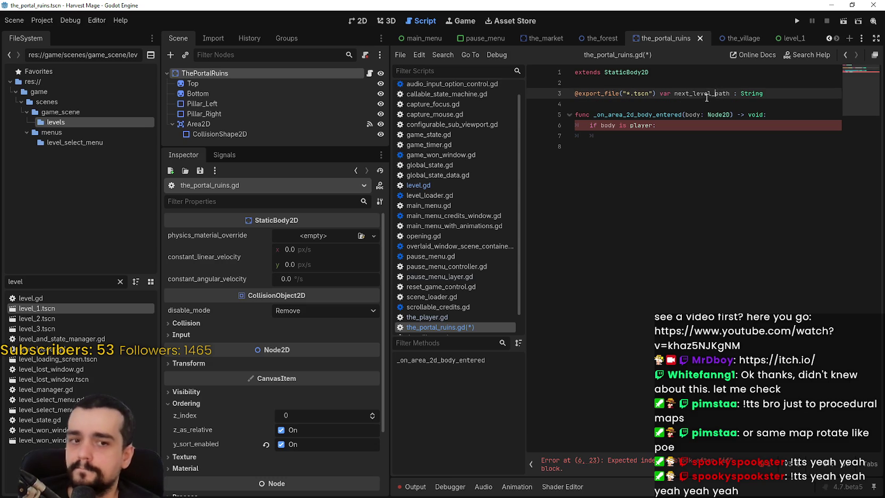
{"action": "mouse_move", "coordinate": [712, 94]}
{"action": "left_mouse_down"}
{"action": "mouse_move", "coordinate": [682, 94]}
{"action": "mouse_move", "coordinate": [692, 94]}
{"action": "left_mouse_up"}
{"action": "left_click", "coordinate": [701, 95]}
{"action": "left_click", "coordinate": [715, 94]}
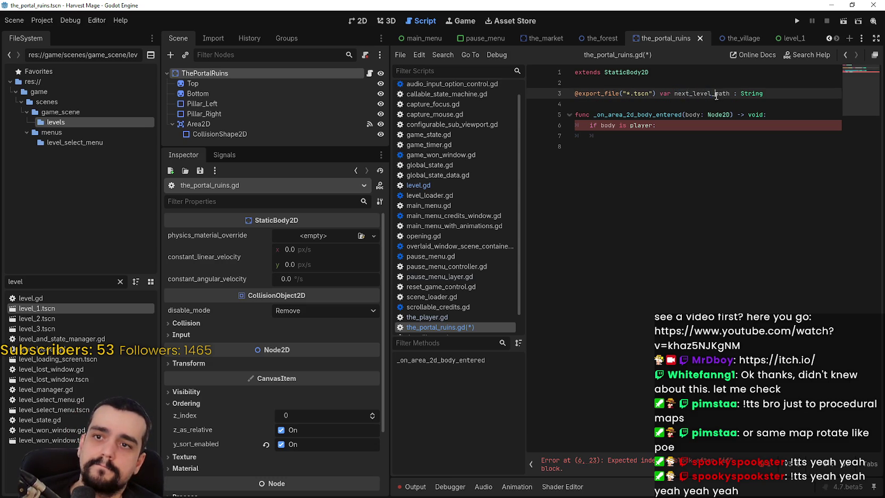
{"action": "type", "text": "map"}
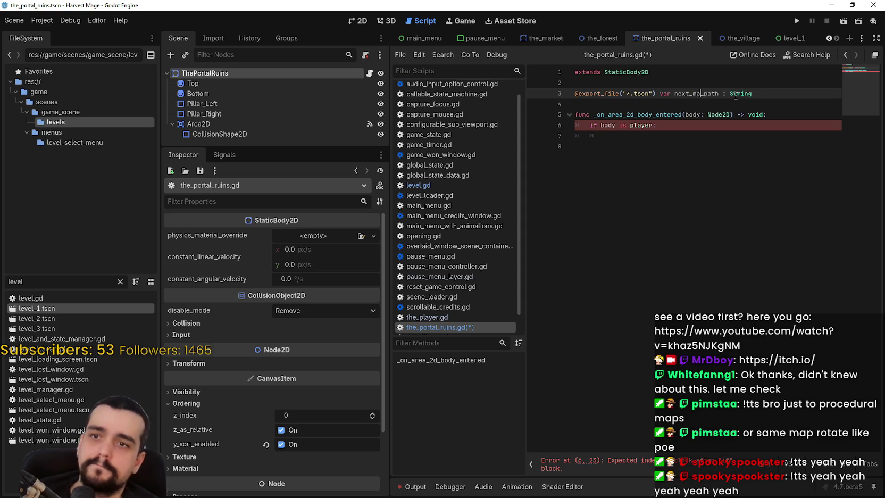
{"action": "key", "text": "ctrl+s"}
Step: Check the next_map_path declaration, then go back to the level_1 scene
{"action": "left_click", "coordinate": [695, 106]}
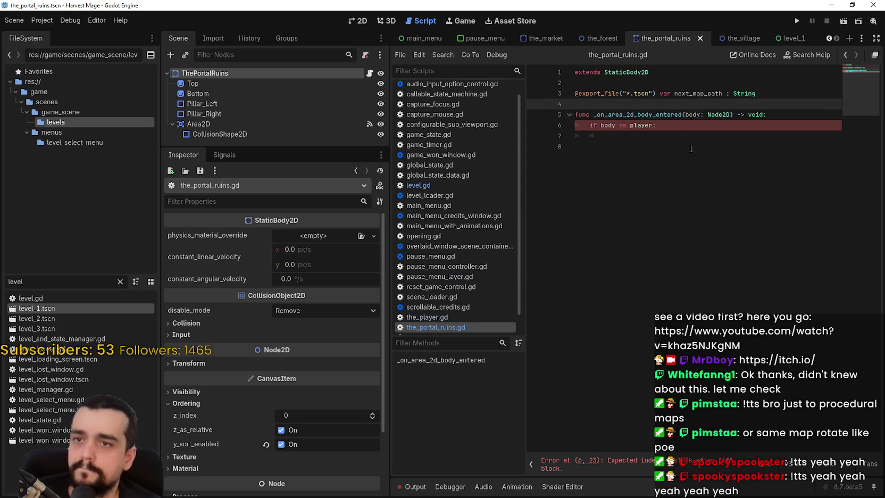
{"action": "left_click", "coordinate": [697, 93]}
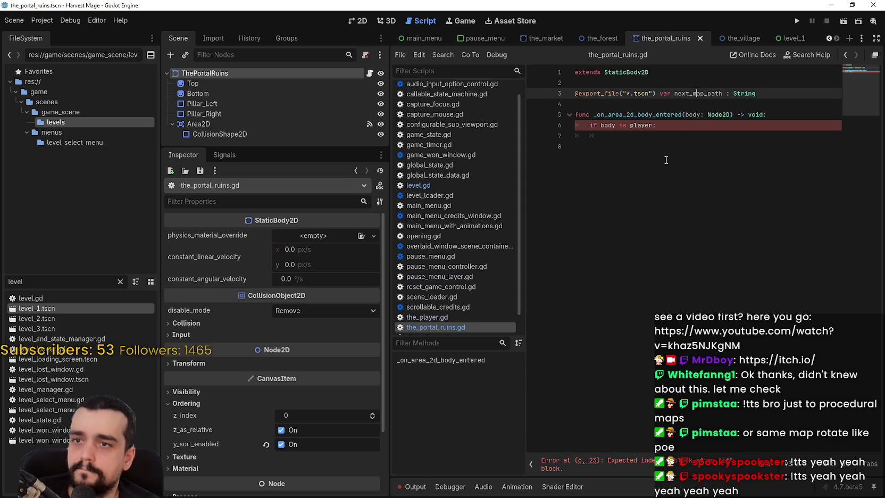
{"action": "left_click", "coordinate": [708, 105]}
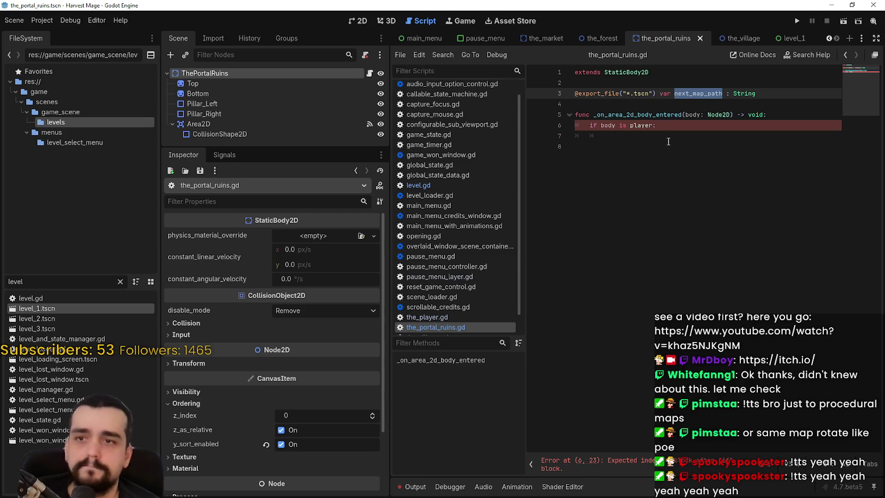
{"action": "left_click", "coordinate": [666, 139]}
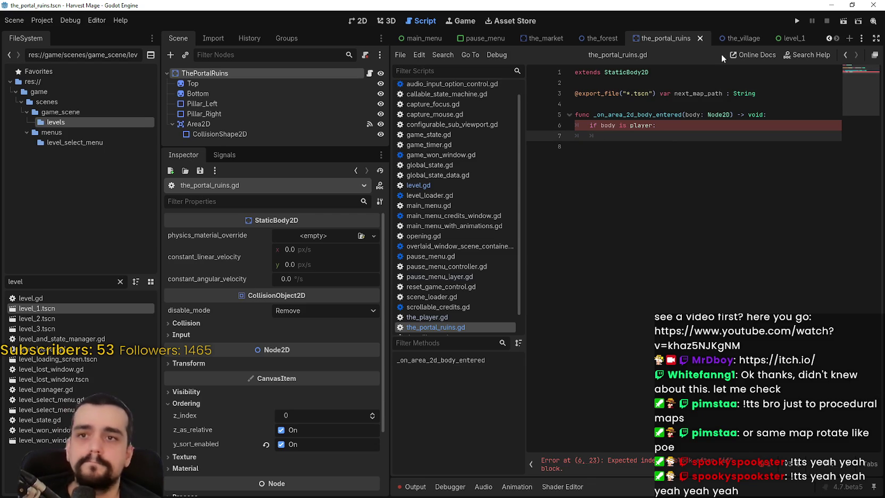
{"action": "left_click", "coordinate": [783, 38]}
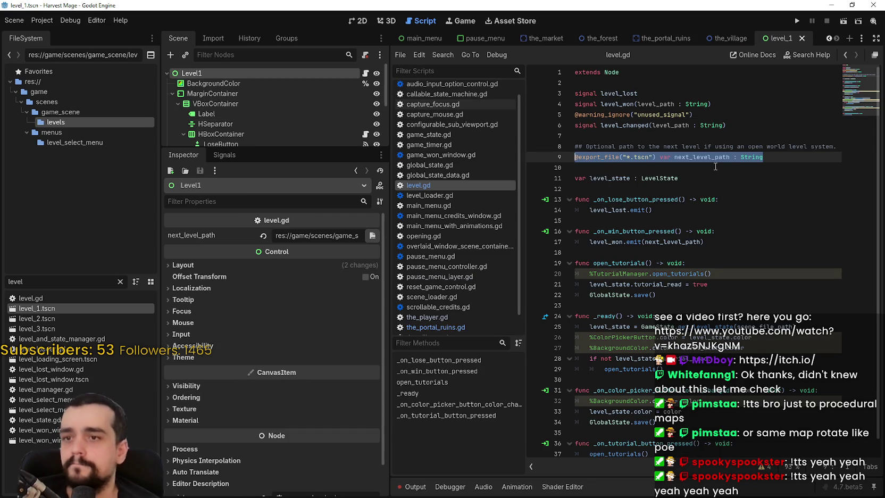
Step: Cycle through the next_level_path matches in level.gd, then search the project for level_won
{"action": "double_click", "coordinate": [701, 156]}
{"action": "key", "text": "ctrl+f"}
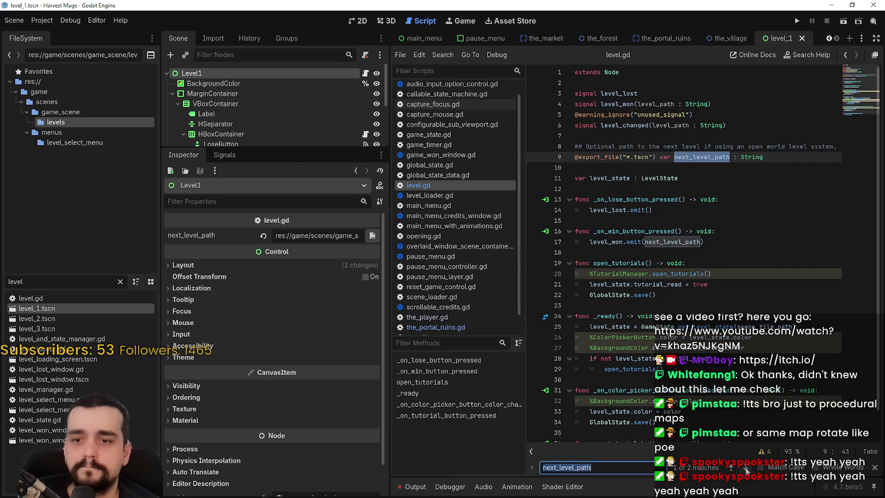
{"action": "left_click", "coordinate": [745, 467]}
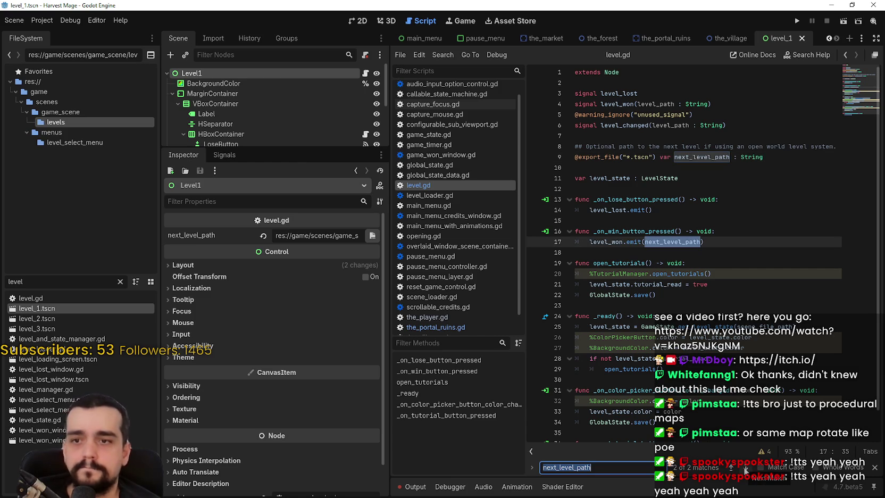
{"action": "left_click", "coordinate": [745, 468]}
{"action": "left_click", "coordinate": [745, 469]}
{"action": "left_click", "coordinate": [745, 468]}
{"action": "left_click", "coordinate": [745, 468]}
{"action": "left_click", "coordinate": [745, 469]}
{"action": "left_click", "coordinate": [745, 469]}
{"action": "left_click", "coordinate": [745, 468]}
{"action": "left_click", "coordinate": [745, 469]}
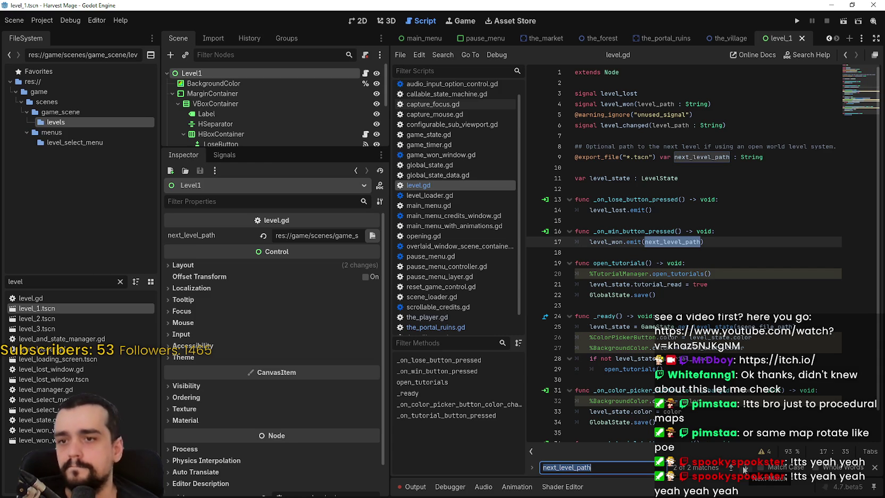
{"action": "double_click", "coordinate": [617, 104]}
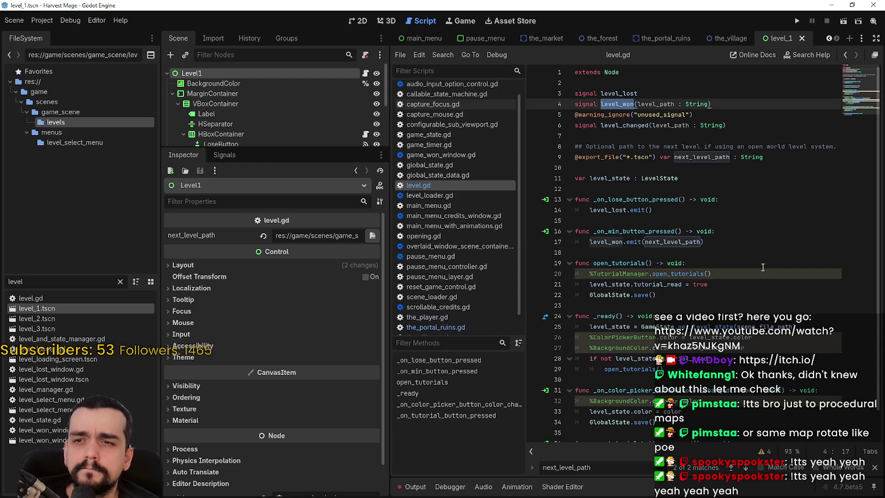
{"action": "key", "text": "ctrl+shift+f"}
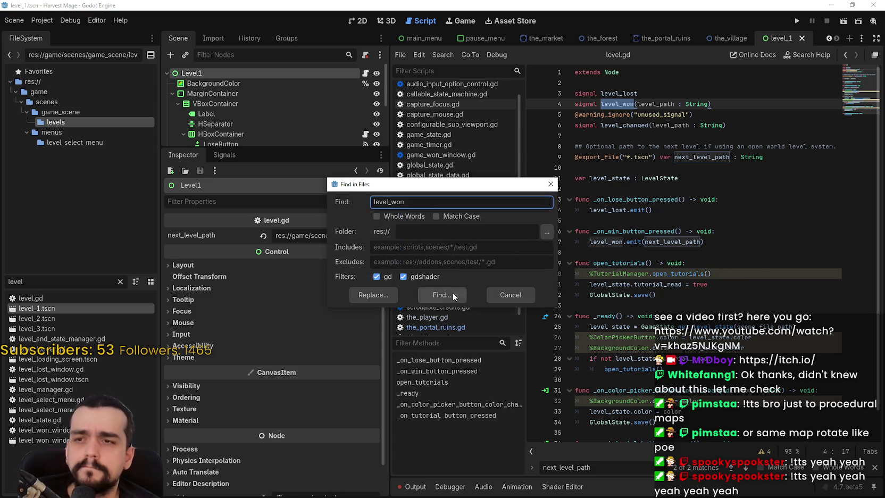
Step: Run the project-wide level_won search and browse the results and surrounding code
{"action": "left_click", "coordinate": [453, 292]}
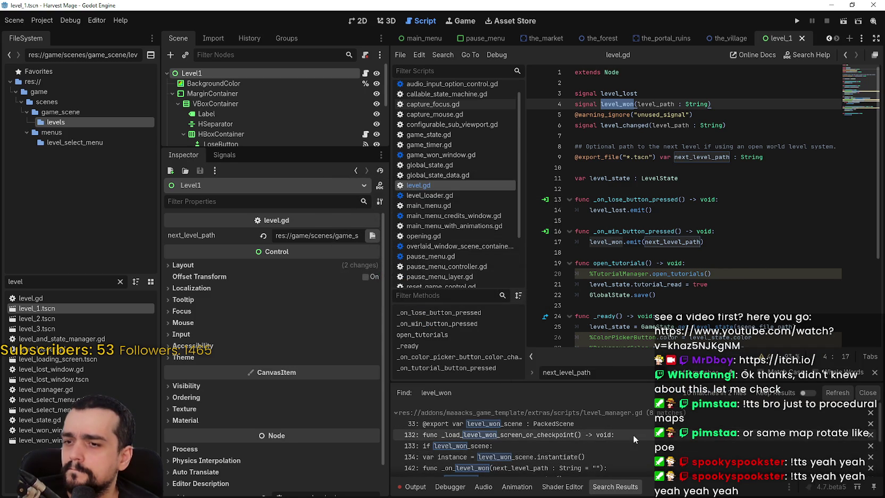
{"action": "scroll", "coordinate": [633, 434], "scroll_direction": "down", "scroll_amount": 2}
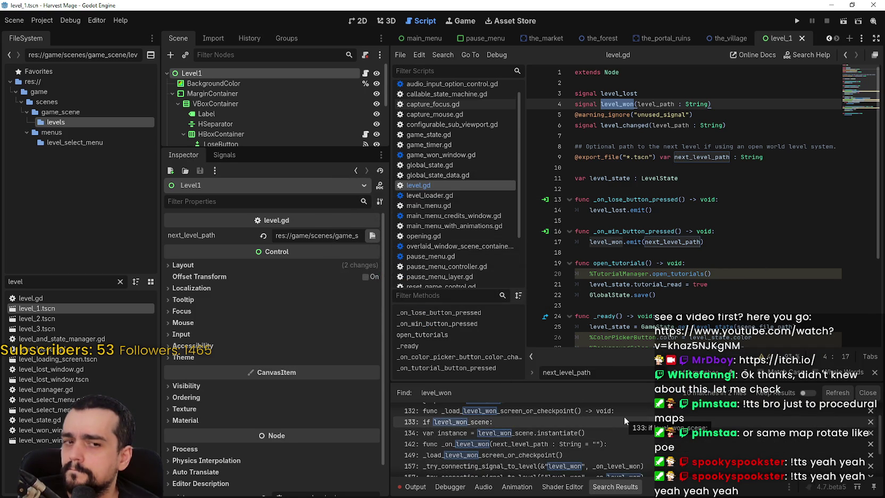
{"action": "scroll", "coordinate": [623, 416], "scroll_direction": "down", "scroll_amount": 2}
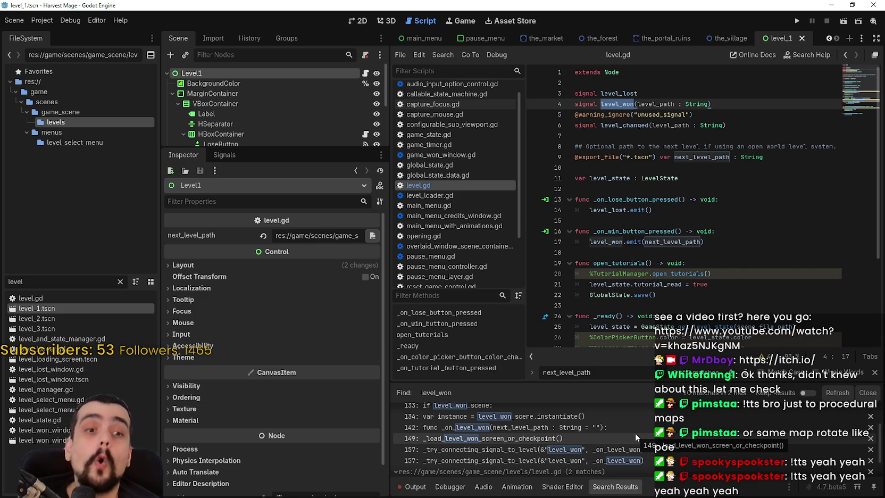
{"action": "scroll", "coordinate": [633, 430], "scroll_direction": "up", "scroll_amount": 3}
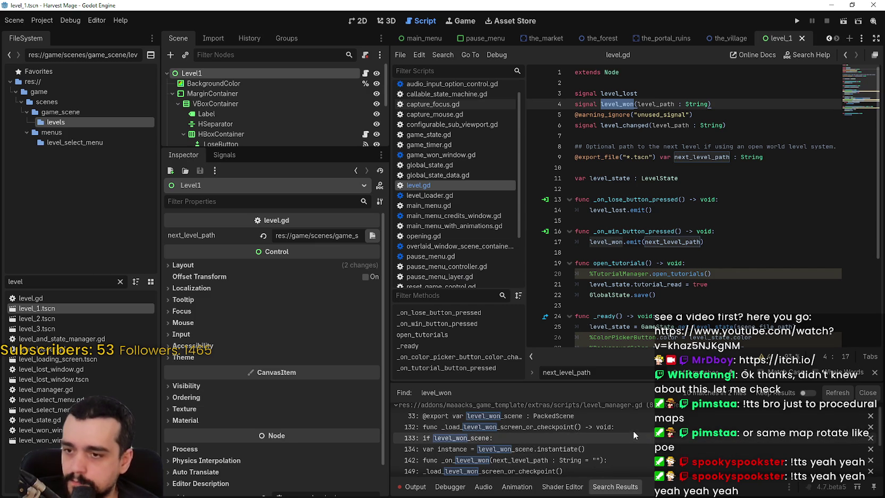
{"action": "scroll", "coordinate": [692, 257], "scroll_direction": "down", "scroll_amount": 2}
{"action": "scroll", "coordinate": [692, 257], "scroll_direction": "down", "scroll_amount": 2}
{"action": "left_click", "coordinate": [707, 248]}
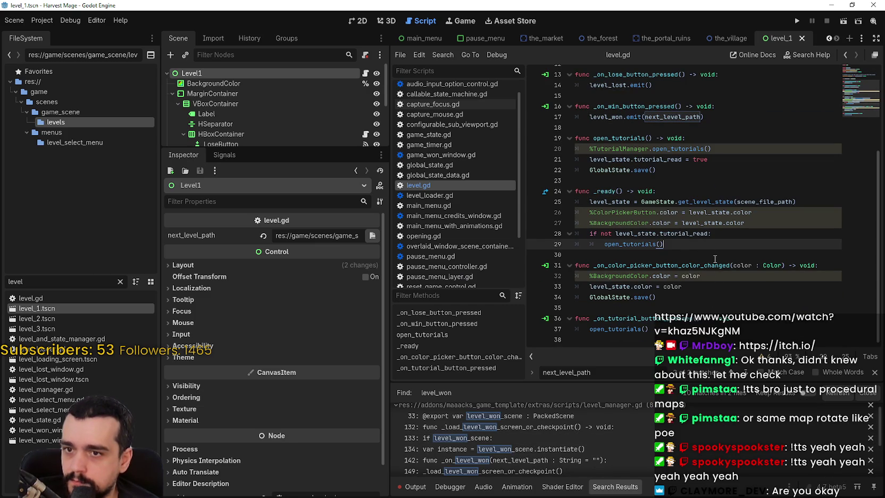
{"action": "scroll", "coordinate": [717, 302], "scroll_direction": "up", "scroll_amount": 3}
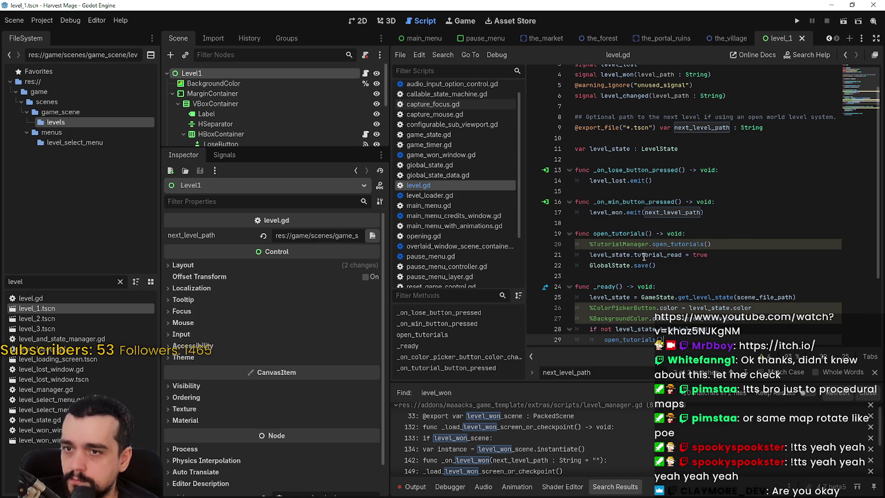
{"action": "mouse_move", "coordinate": [606, 267]}
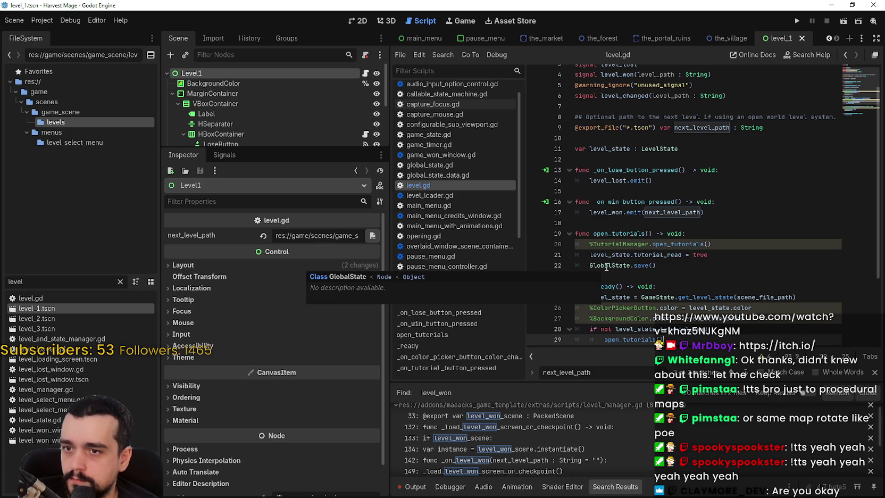
{"action": "left_click", "coordinate": [648, 222]}
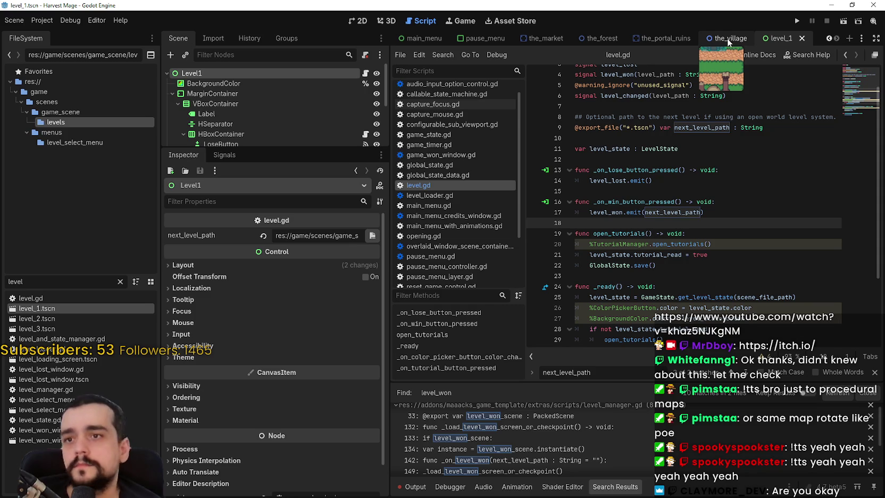
{"action": "scroll", "coordinate": [557, 437], "scroll_direction": "up", "scroll_amount": 1}
{"action": "scroll", "coordinate": [601, 444], "scroll_direction": "down", "scroll_amount": 2}
Step: Open the line 133 level_won match in level_manager.gd, then switch to the_village scene
{"action": "left_click", "coordinate": [579, 423]}
{"action": "scroll", "coordinate": [643, 334], "scroll_direction": "down", "scroll_amount": 4}
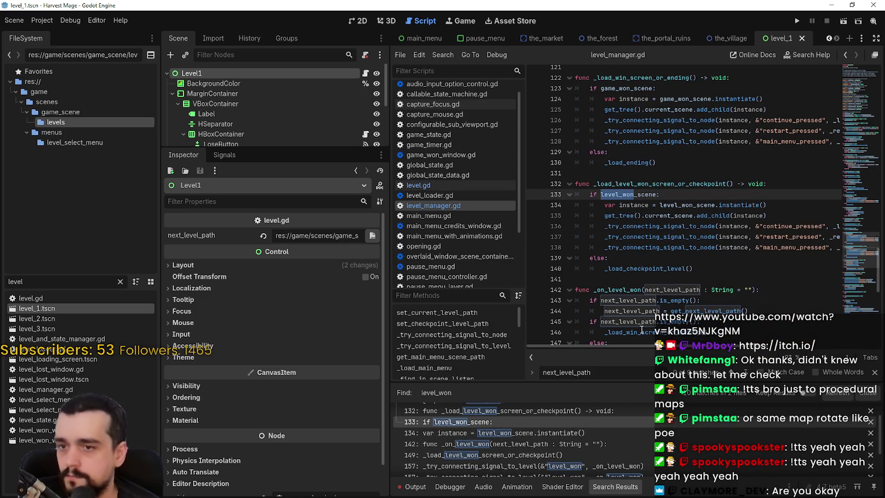
{"action": "scroll", "coordinate": [648, 444], "scroll_direction": "down", "scroll_amount": 3}
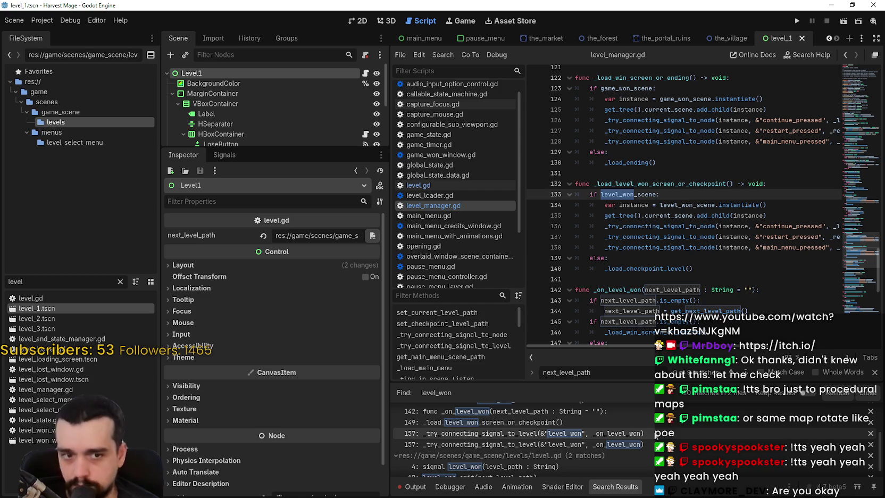
{"action": "left_click", "coordinate": [723, 39]}
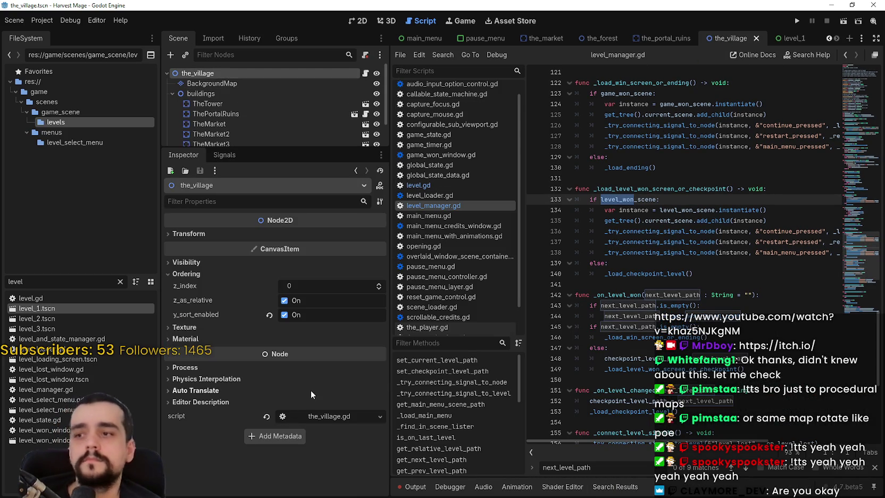
Step: Open the_village's script and inspect level_state and the get_level_state call on line 12
{"action": "scroll", "coordinate": [234, 114], "scroll_direction": "down", "scroll_amount": 2}
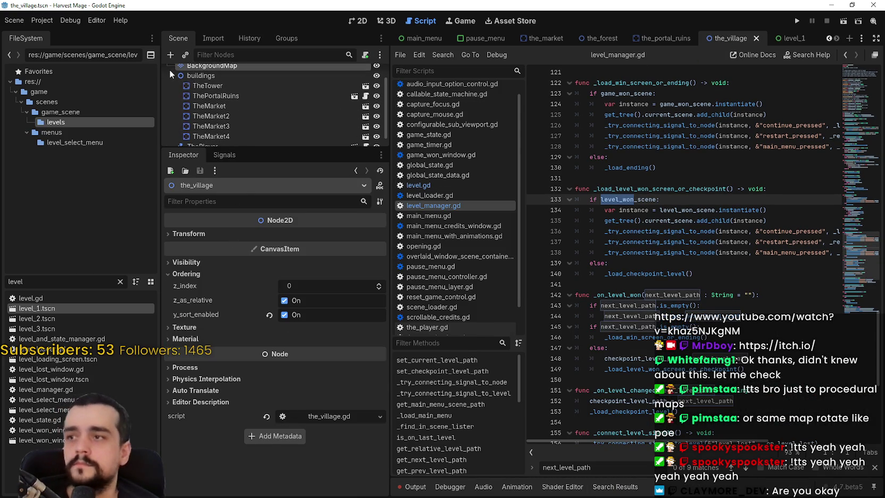
{"action": "left_click", "coordinate": [169, 68]}
{"action": "left_click", "coordinate": [169, 75]}
{"action": "left_click", "coordinate": [369, 75]}
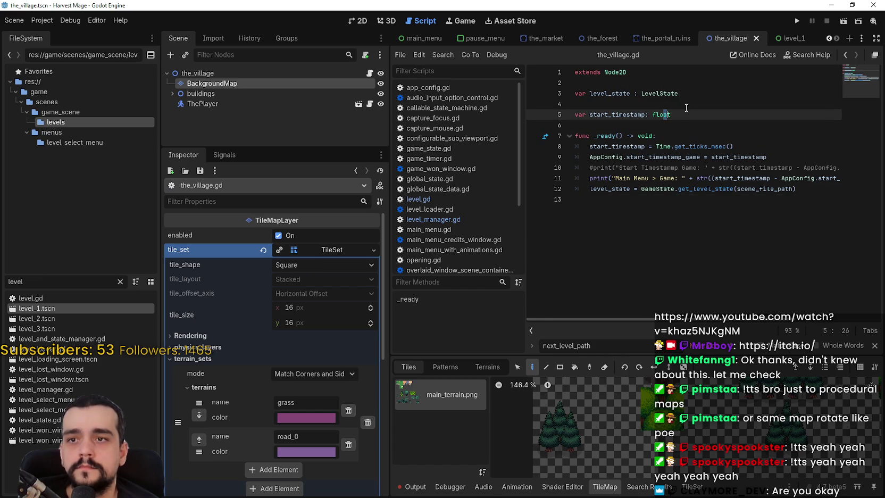
{"action": "left_click", "coordinate": [602, 93]}
{"action": "double_click", "coordinate": [602, 93]}
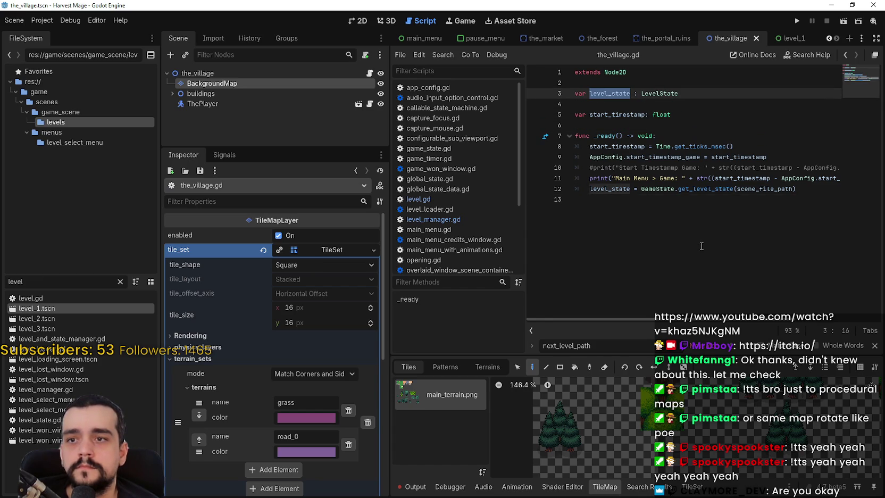
{"action": "double_click", "coordinate": [715, 189]}
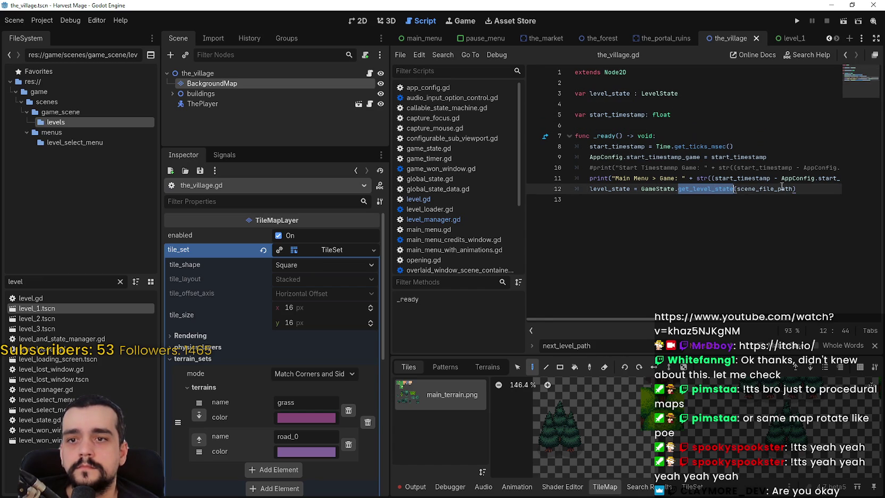
{"action": "mouse_move", "coordinate": [776, 189]}
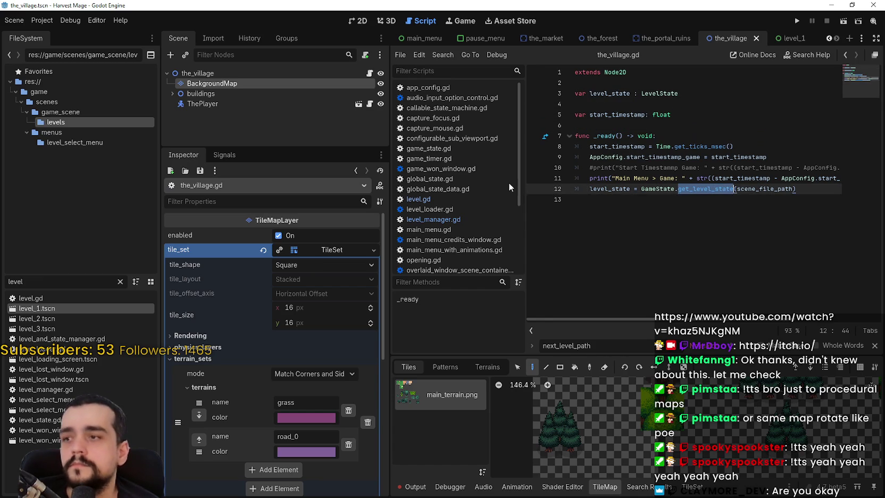
Step: Glance at level_1, return to the_village script, then move to the_portal_ruins scene
{"action": "left_click", "coordinate": [257, 73]}
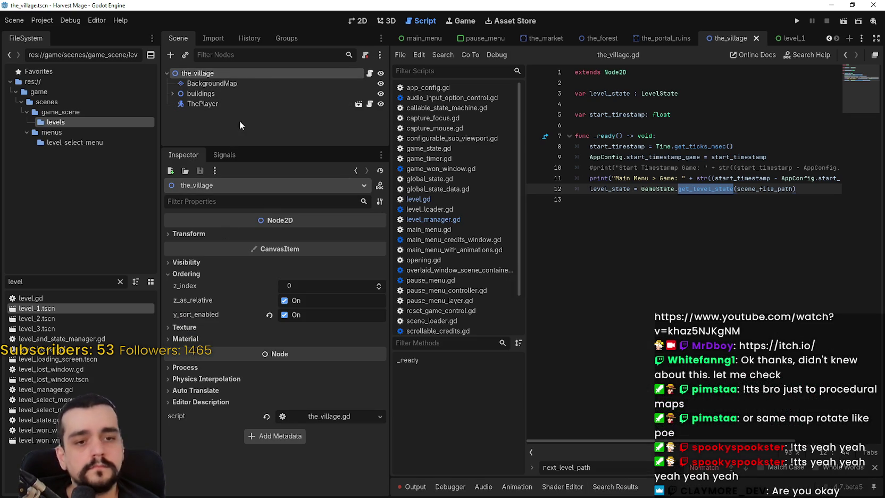
{"action": "left_click", "coordinate": [802, 38]}
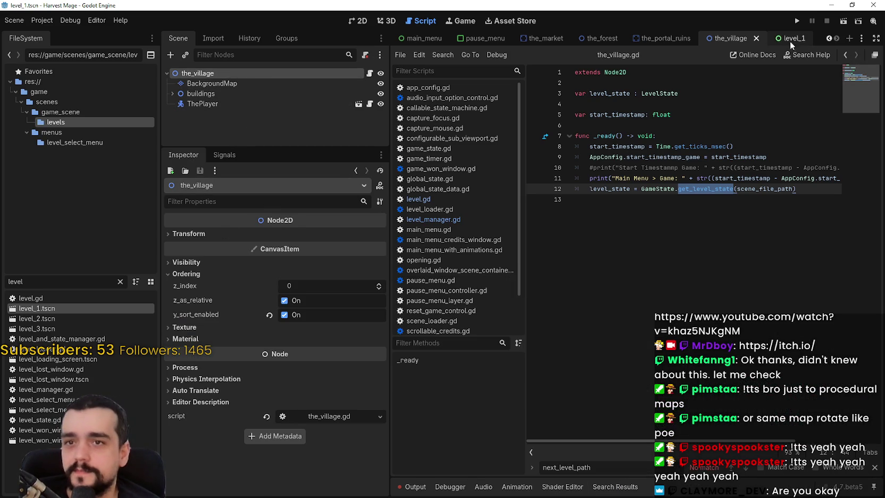
{"action": "left_click", "coordinate": [711, 104]}
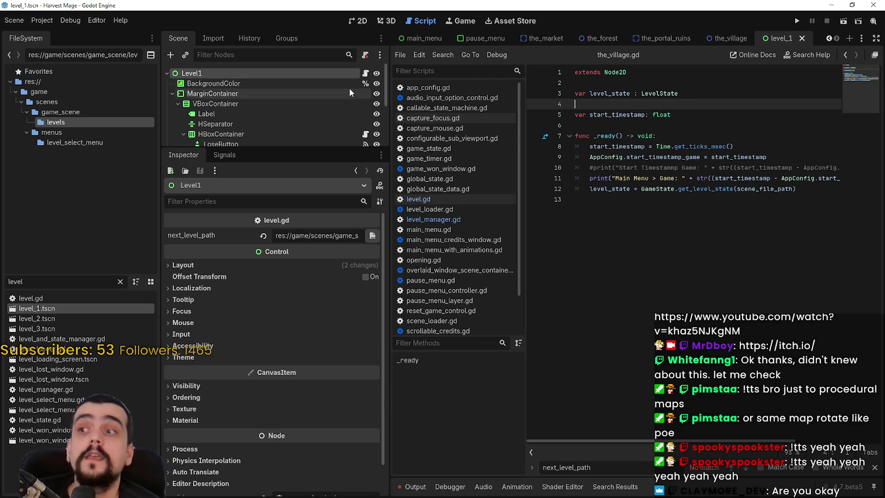
{"action": "left_click", "coordinate": [736, 41]}
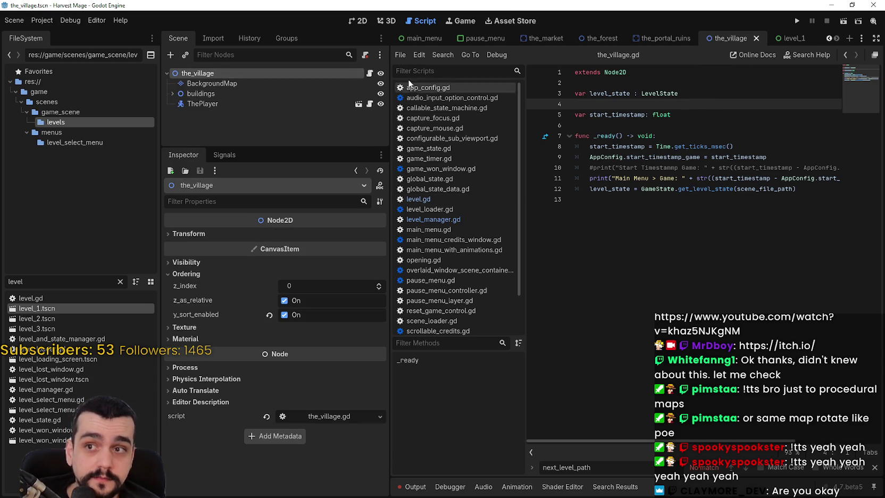
{"action": "left_click", "coordinate": [365, 74]}
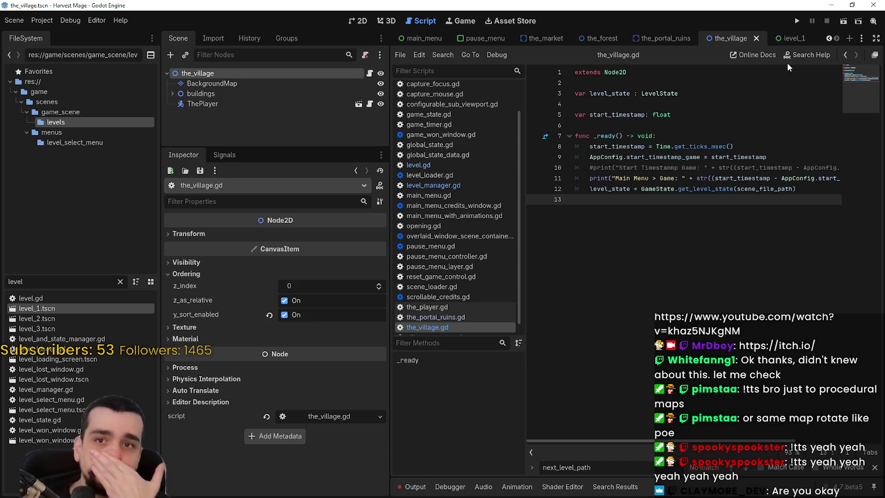
{"action": "left_click", "coordinate": [657, 41]}
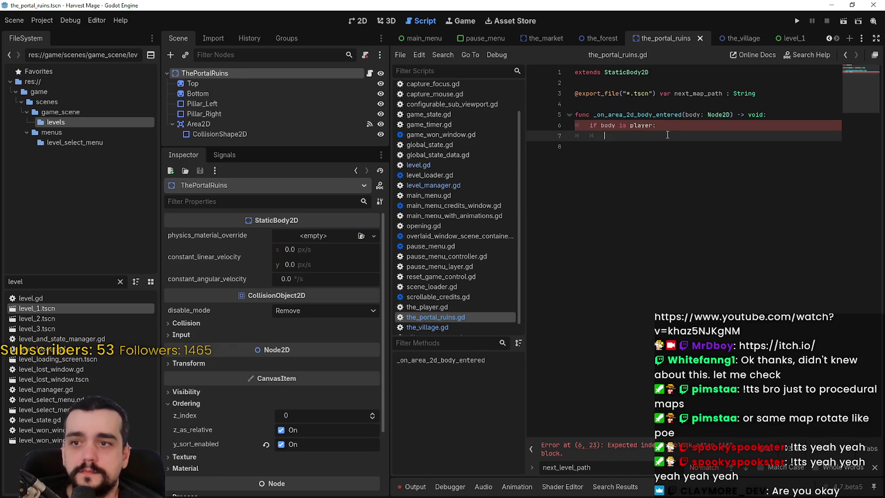
Step: Set next_map_path to game/scenes/game_scene/levels/the_forest.tscn and save the portal ruins script
{"action": "type", "text": "pass"}
{"action": "key", "text": "ctrl+s"}
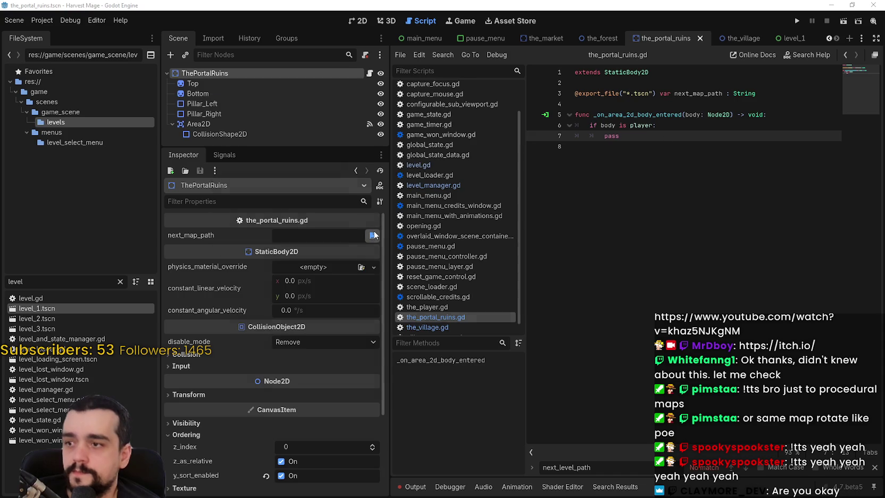
{"action": "left_click", "coordinate": [373, 235]}
{"action": "double_click", "coordinate": [349, 166]}
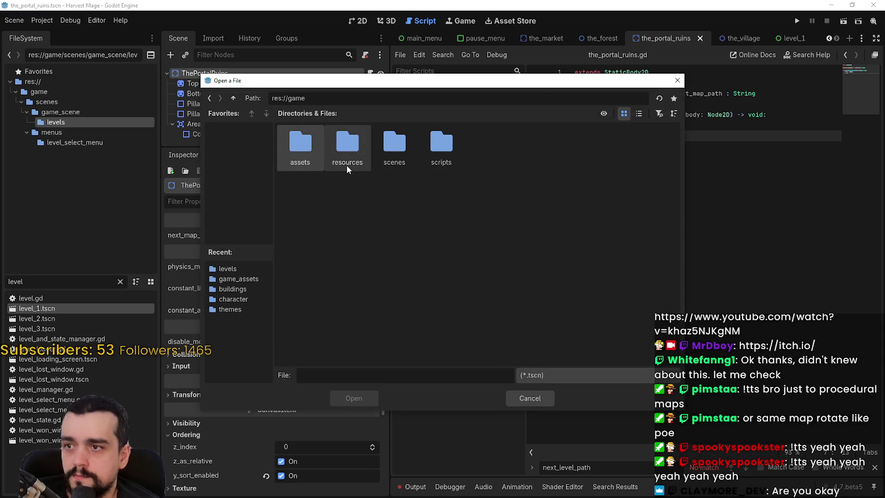
{"action": "double_click", "coordinate": [394, 139]}
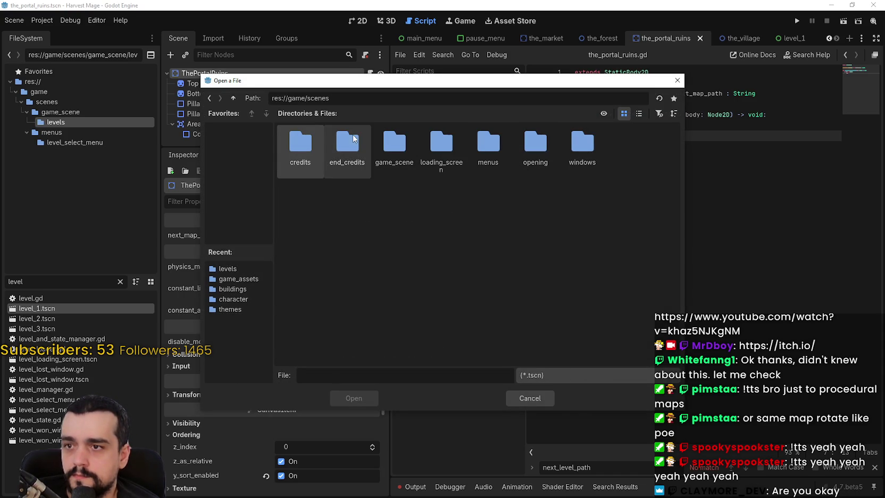
{"action": "double_click", "coordinate": [397, 142]}
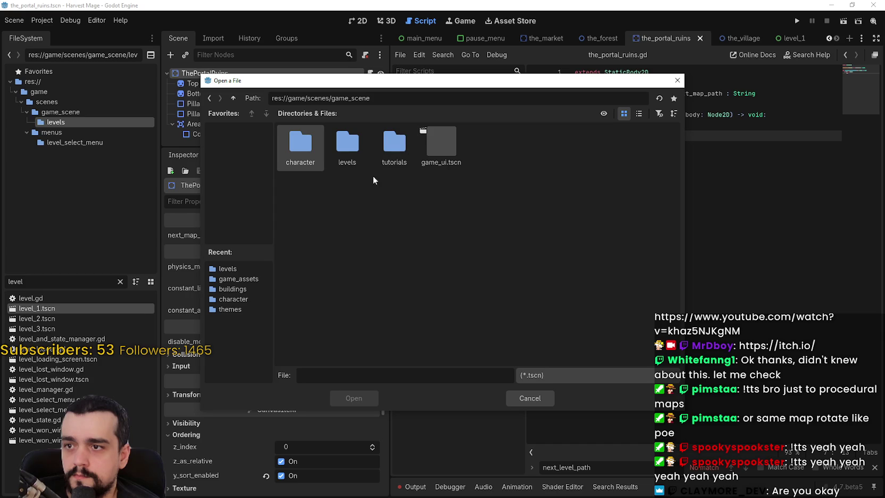
{"action": "double_click", "coordinate": [346, 147]}
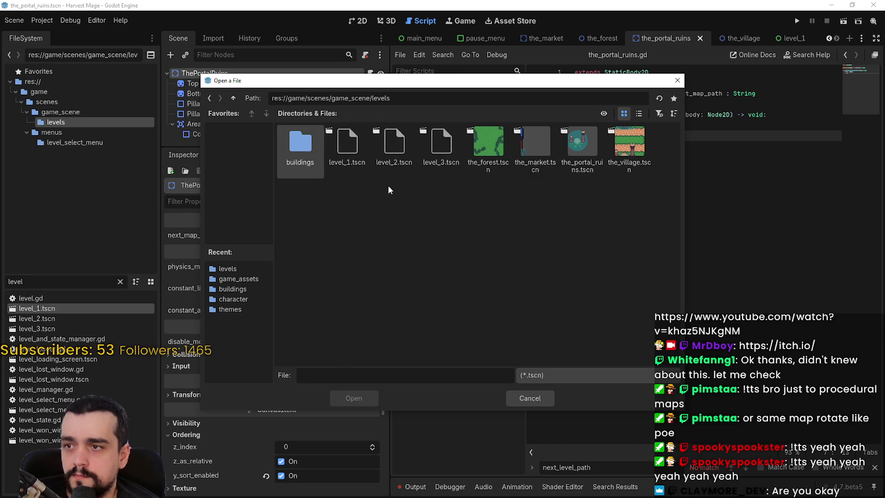
{"action": "left_click", "coordinate": [475, 165]}
{"action": "left_click", "coordinate": [352, 396]}
{"action": "left_click", "coordinate": [671, 187]}
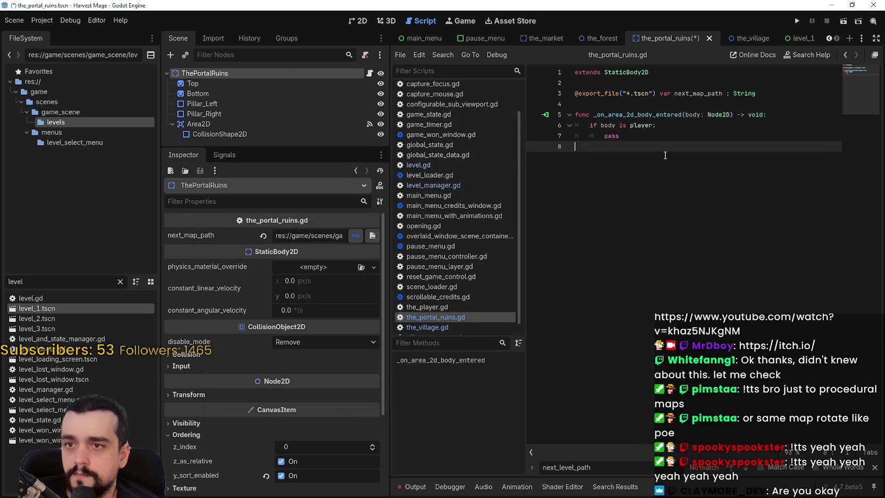
{"action": "key", "text": "ctrl+s"}
Step: Replace the pass placeholder in the player check with SceneLoader via autocomplete
{"action": "key", "text": "BackSpace"}
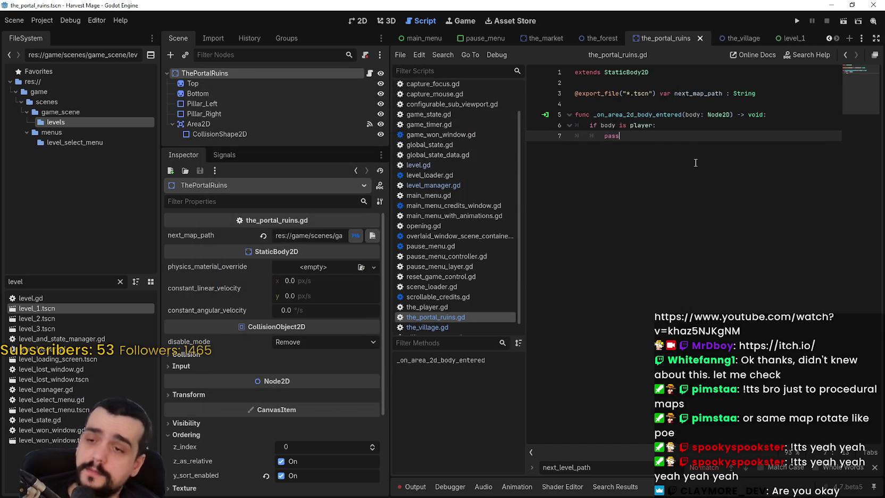
{"action": "left_click", "coordinate": [874, 466]}
{"action": "key", "text": "BackSpace"}
{"action": "key", "text": "BackSpace"}
{"action": "key", "text": "BackSpace"}
{"action": "type", "text": "s"}
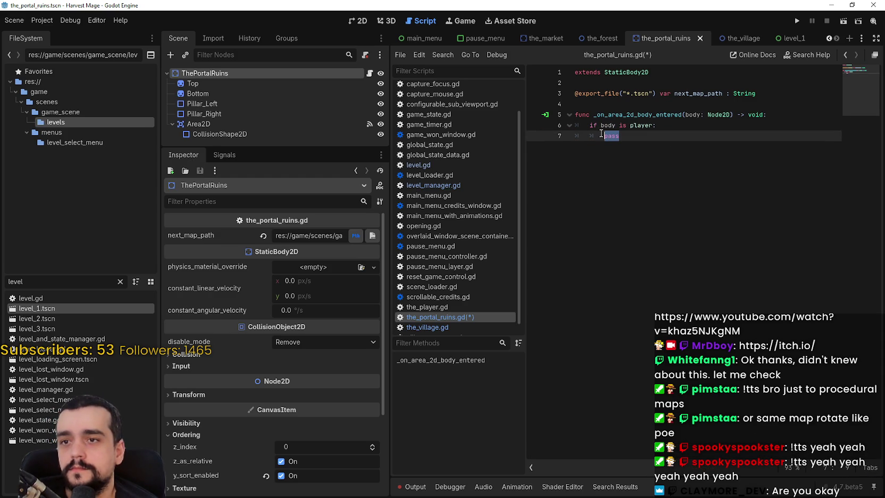
{"action": "type", "text": "cene"}
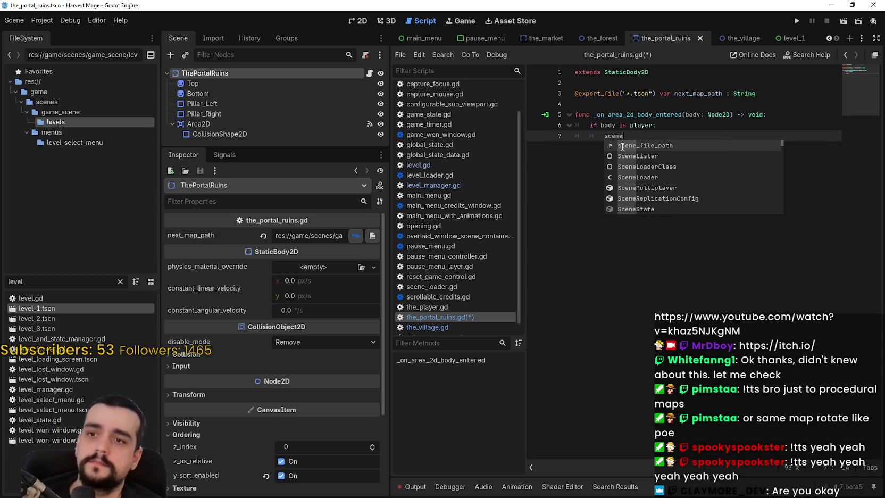
{"action": "type", "text": "Lo"}
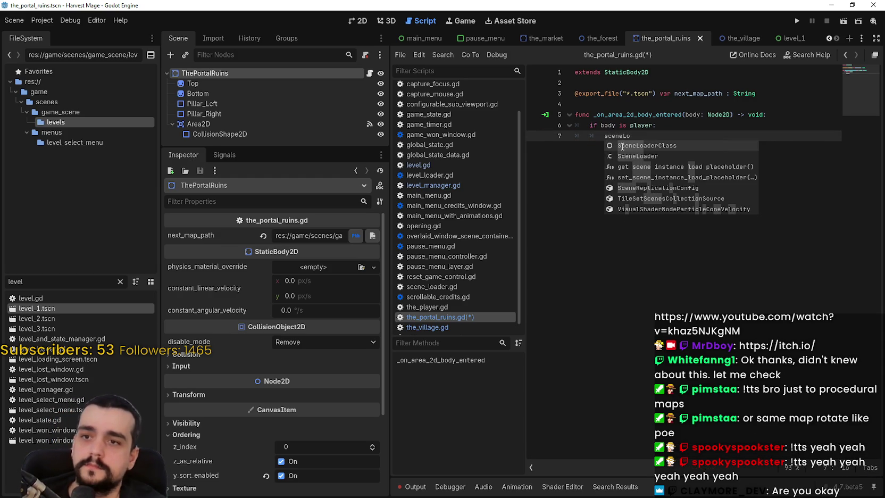
{"action": "key", "text": "Down"}
{"action": "key", "text": "Return"}
Step: Filter the FileSystem dock and the open scripts list for 'login'
{"action": "double_click", "coordinate": [44, 285]}
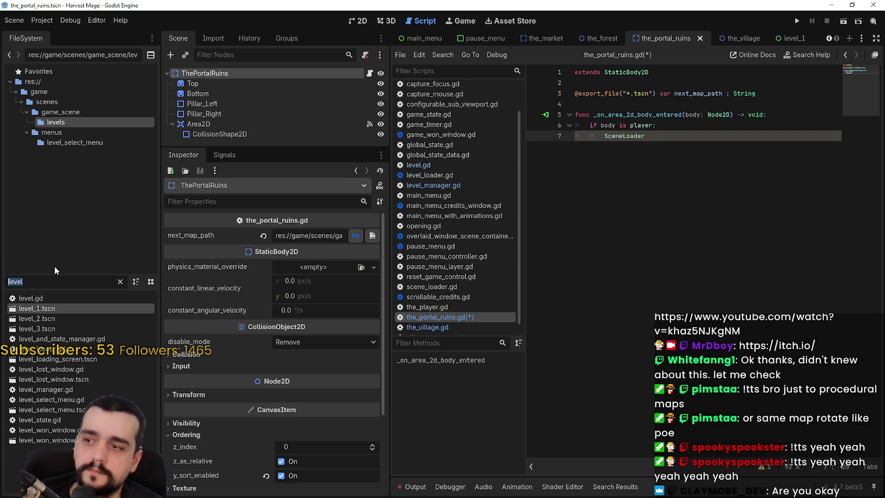
{"action": "key", "text": "BackSpace"}
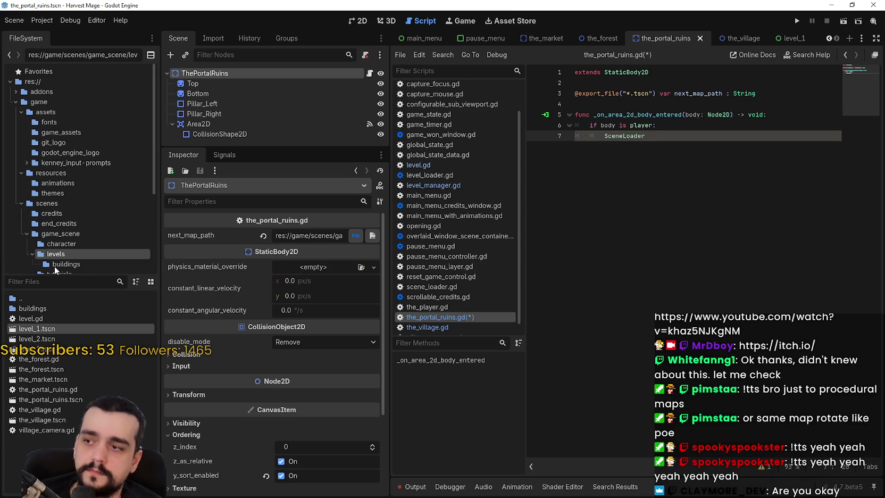
{"action": "type", "text": "o"}
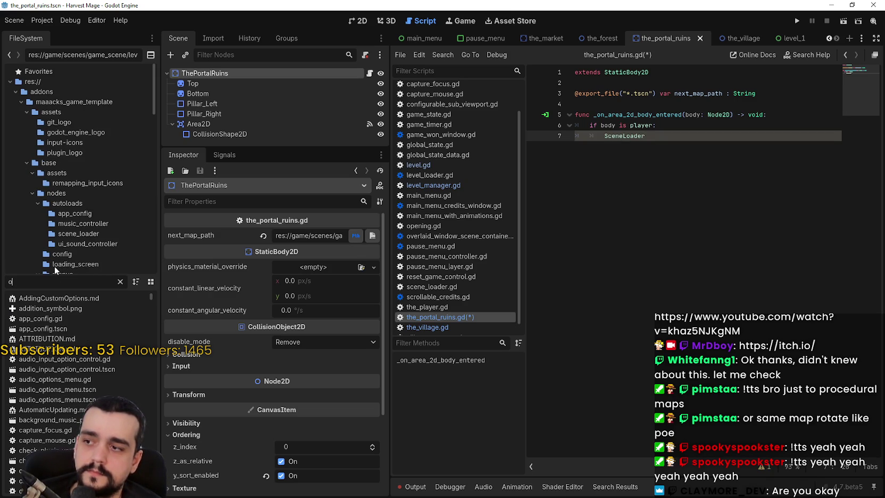
{"action": "key", "text": "BackSpace"}
{"action": "type", "text": "login"}
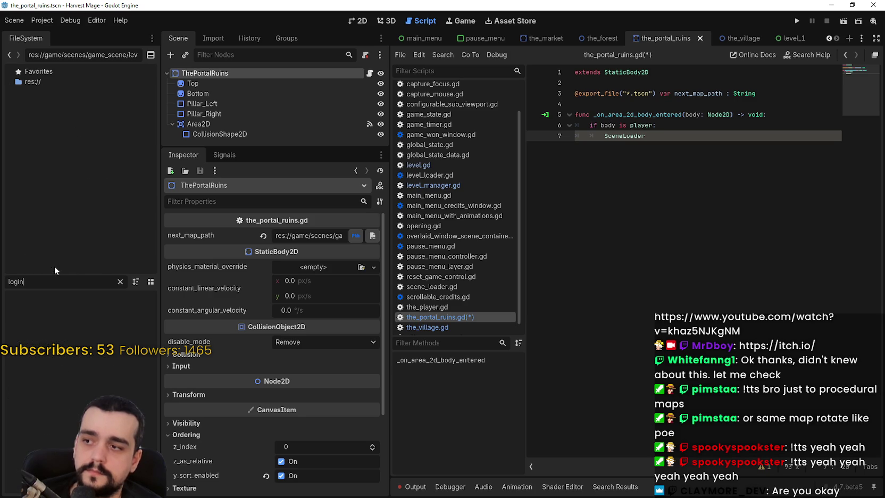
{"action": "left_click", "coordinate": [453, 70]}
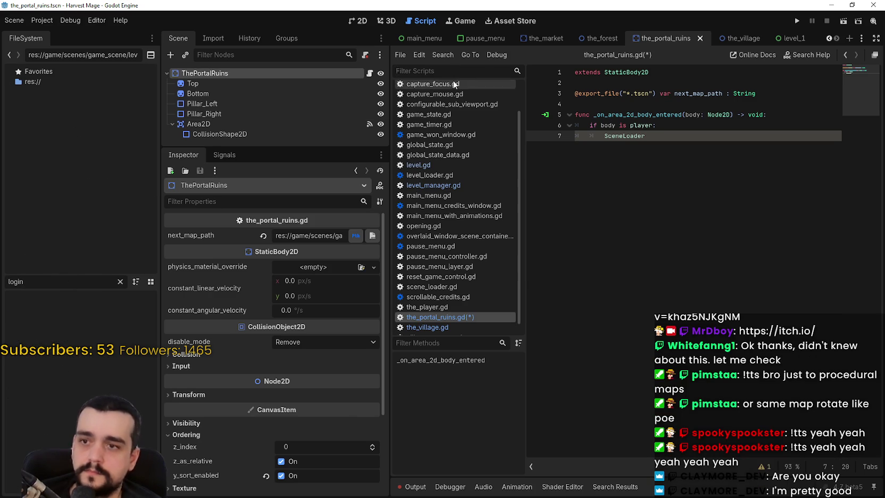
{"action": "type", "text": "login"}
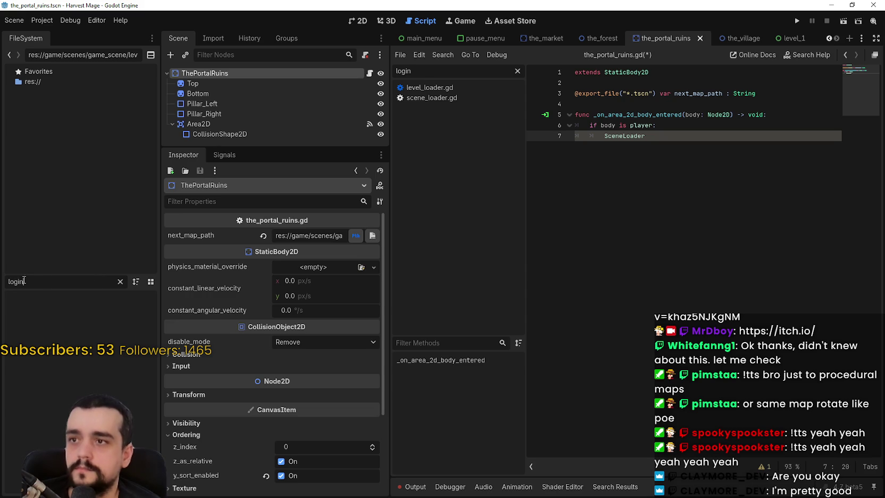
Step: Open the main_menu scene and its main_menu.gd script
{"action": "left_click", "coordinate": [414, 39]}
{"action": "scroll", "coordinate": [366, 89], "scroll_direction": "up", "scroll_amount": 5}
{"action": "left_click", "coordinate": [365, 73]}
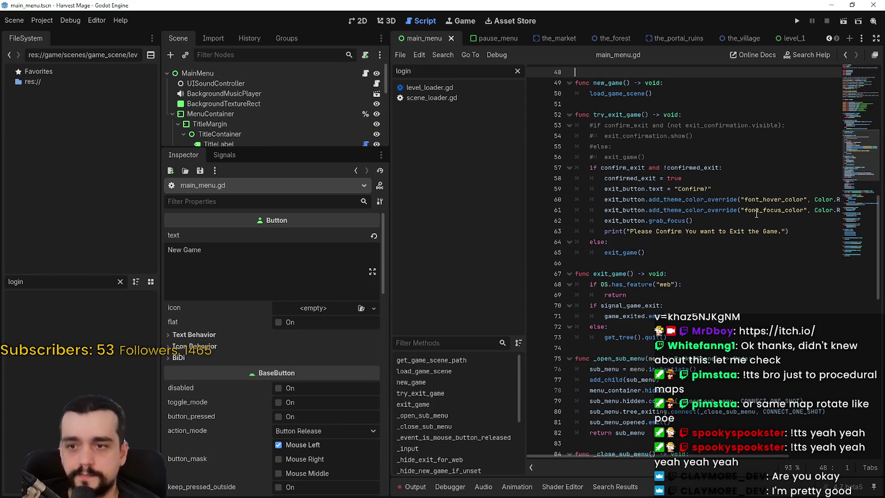
Step: In main_menu.gd, look up the new_game and load_game_scene definitions
{"action": "scroll", "coordinate": [756, 213], "scroll_direction": "down", "scroll_amount": 9}
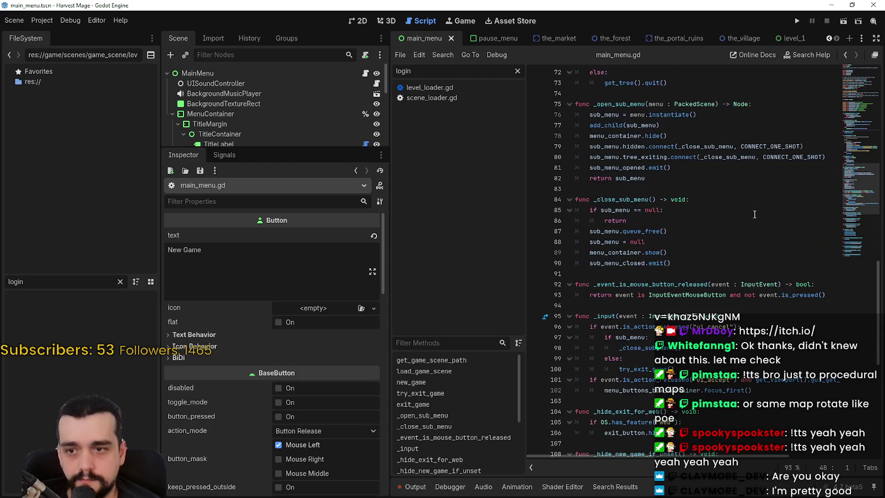
{"action": "scroll", "coordinate": [743, 220], "scroll_direction": "down", "scroll_amount": 10}
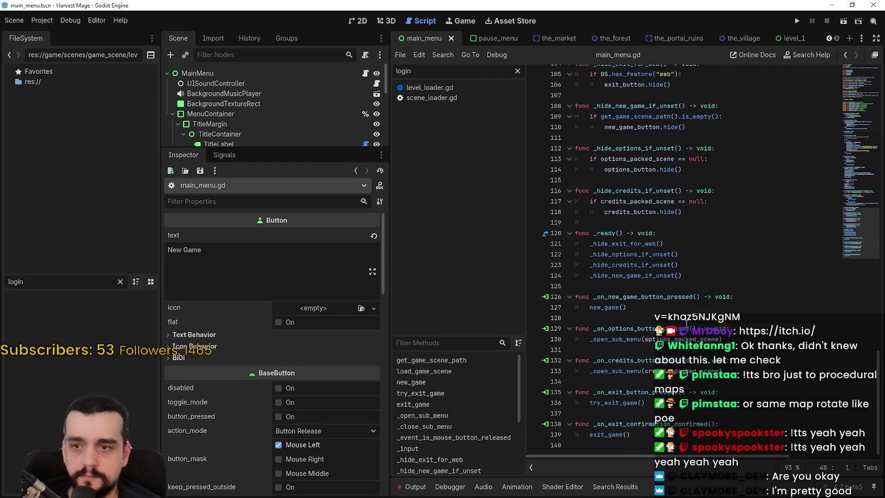
{"action": "right_click", "coordinate": [600, 307]}
{"action": "left_click", "coordinate": [645, 449]}
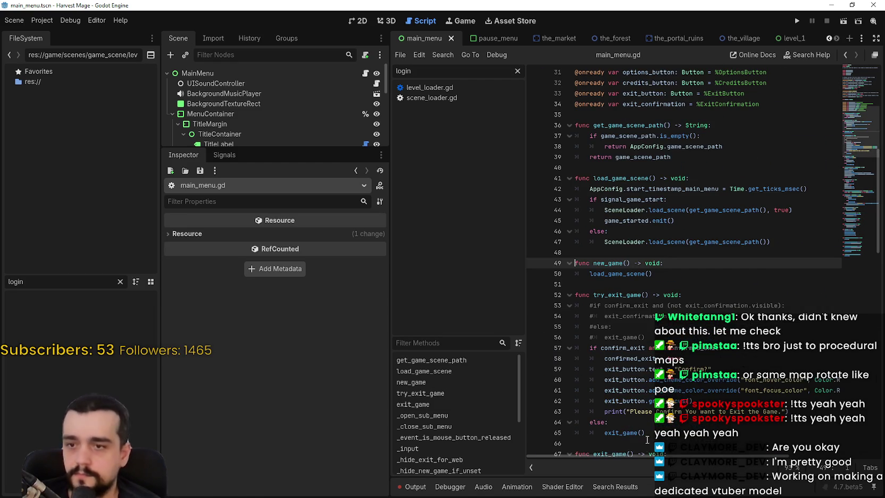
{"action": "right_click", "coordinate": [620, 273]}
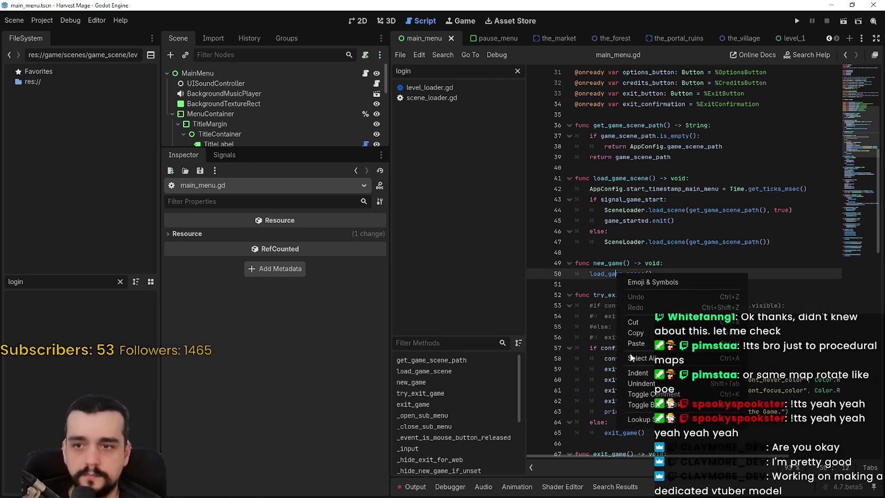
{"action": "left_click", "coordinate": [639, 419]}
{"action": "scroll", "coordinate": [652, 404], "scroll_direction": "up", "scroll_amount": 5}
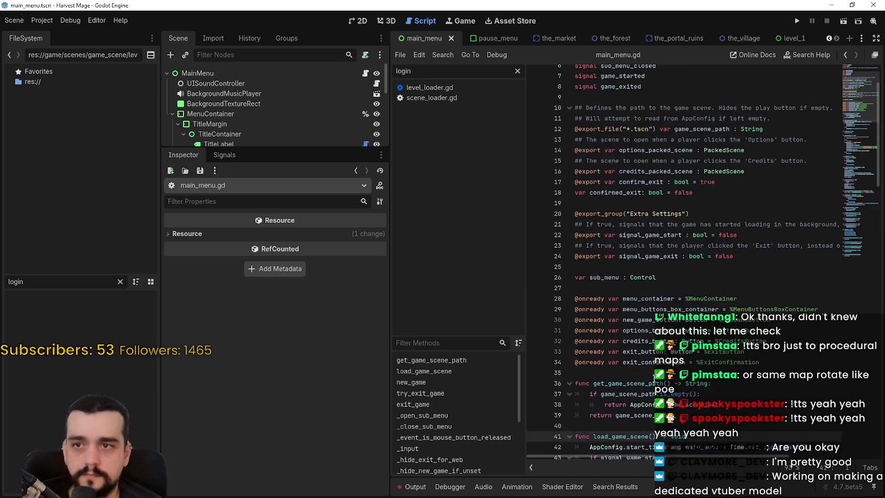
{"action": "scroll", "coordinate": [652, 404], "scroll_direction": "down", "scroll_amount": 3}
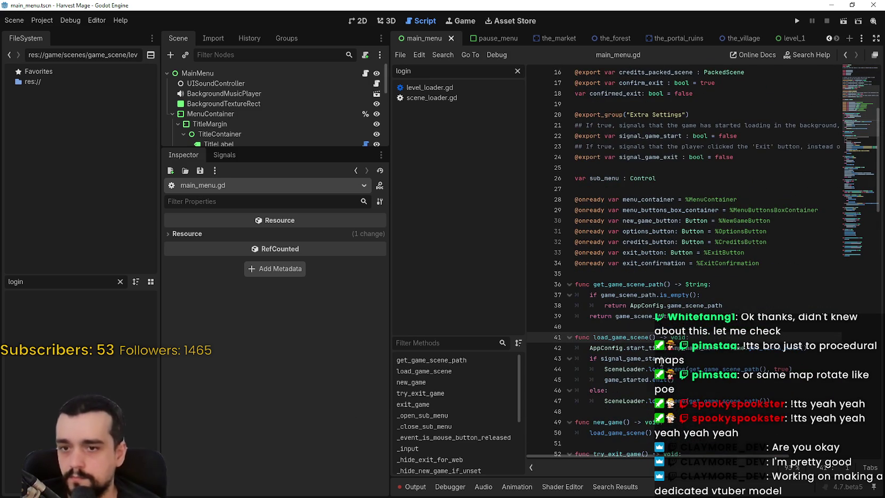
{"action": "scroll", "coordinate": [662, 362], "scroll_direction": "down", "scroll_amount": 2}
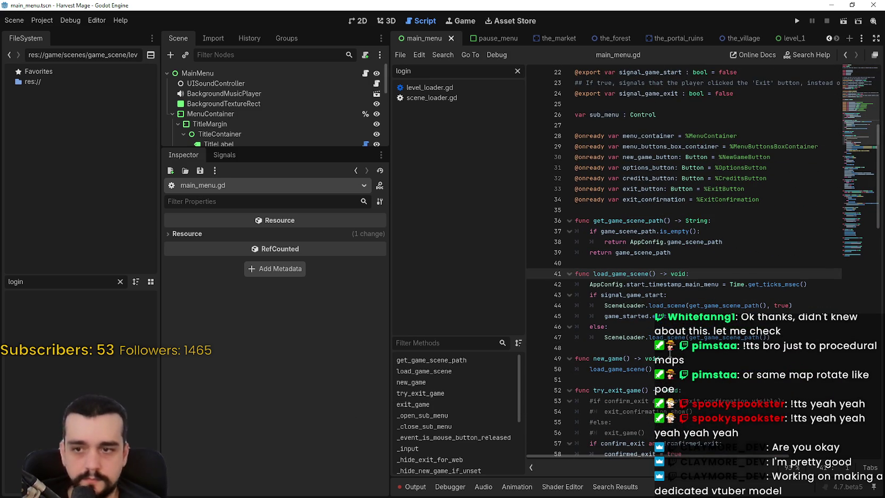
Step: Examine the SceneLoader.load_scene call on lines 44–45, then switch to the_village scene
{"action": "left_click", "coordinate": [694, 317]}
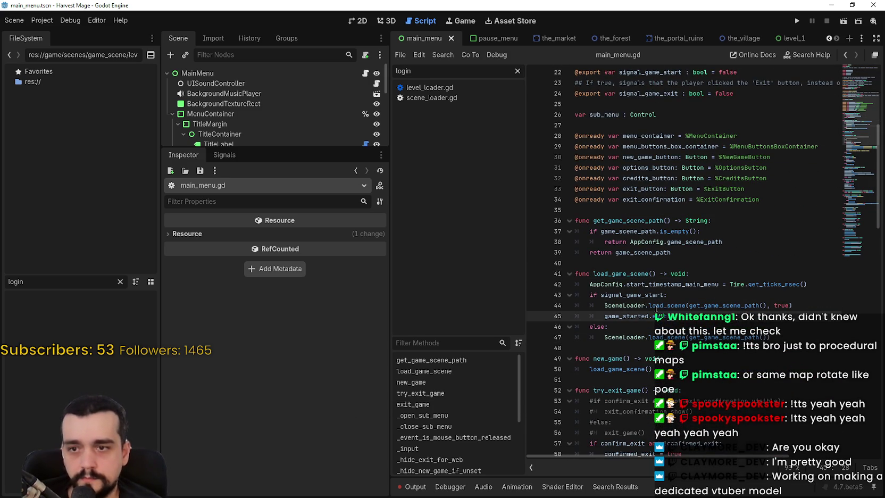
{"action": "double_click", "coordinate": [648, 316]}
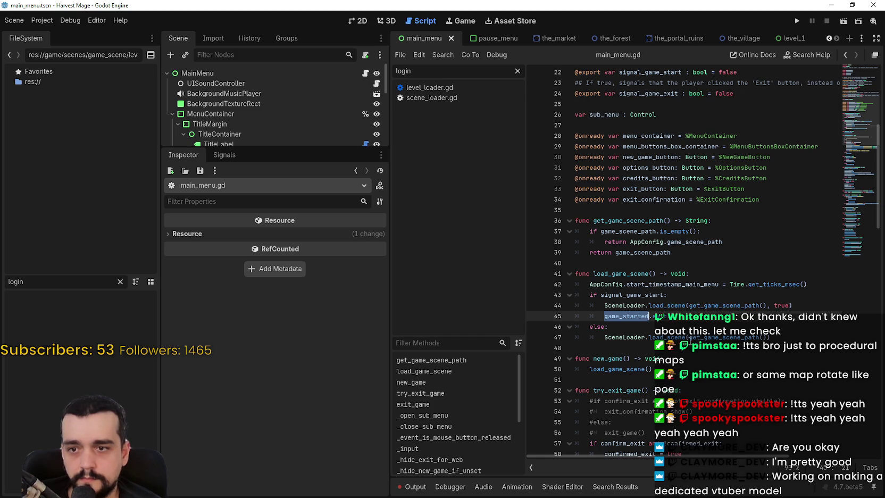
{"action": "left_click_drag", "start_coordinate": [684, 317], "coordinate": [568, 303]}
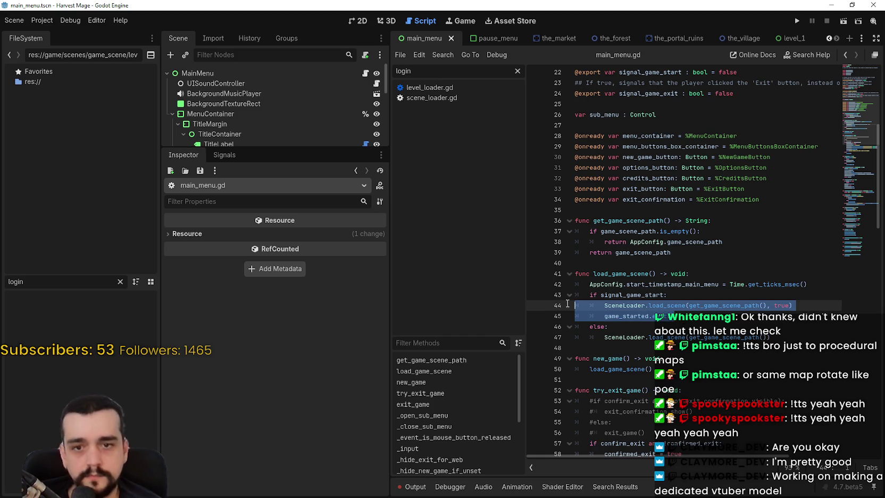
{"action": "left_click", "coordinate": [678, 312]}
{"action": "mouse_move", "coordinate": [678, 307]}
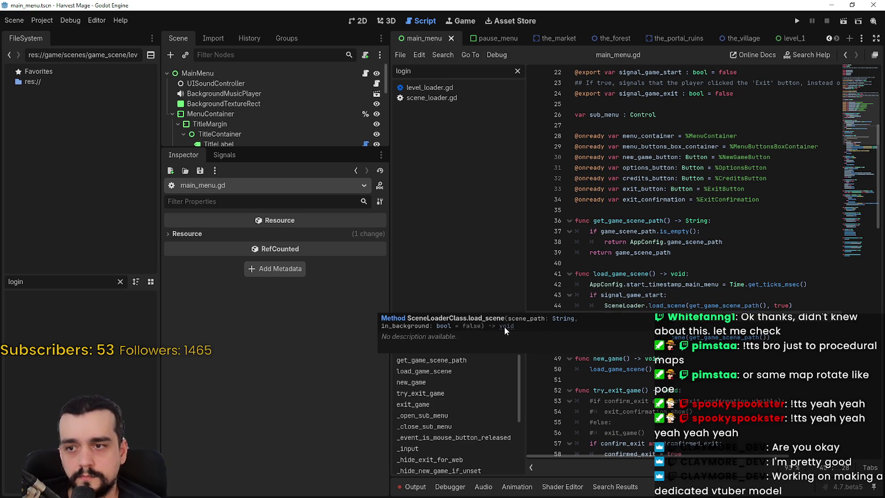
{"action": "mouse_move", "coordinate": [504, 326]}
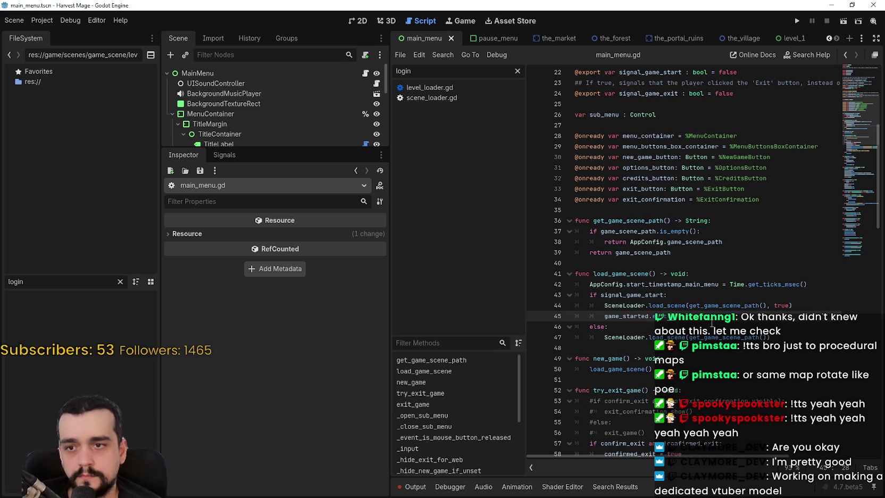
{"action": "double_click", "coordinate": [636, 296]}
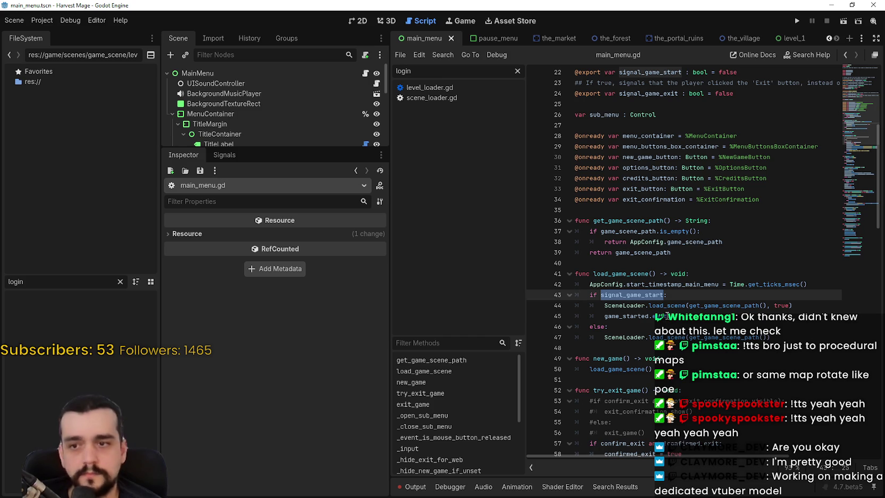
{"action": "mouse_move", "coordinate": [718, 316]}
{"action": "left_mouse_down"}
{"action": "mouse_move", "coordinate": [566, 297]}
{"action": "mouse_move", "coordinate": [578, 304]}
{"action": "left_mouse_up"}
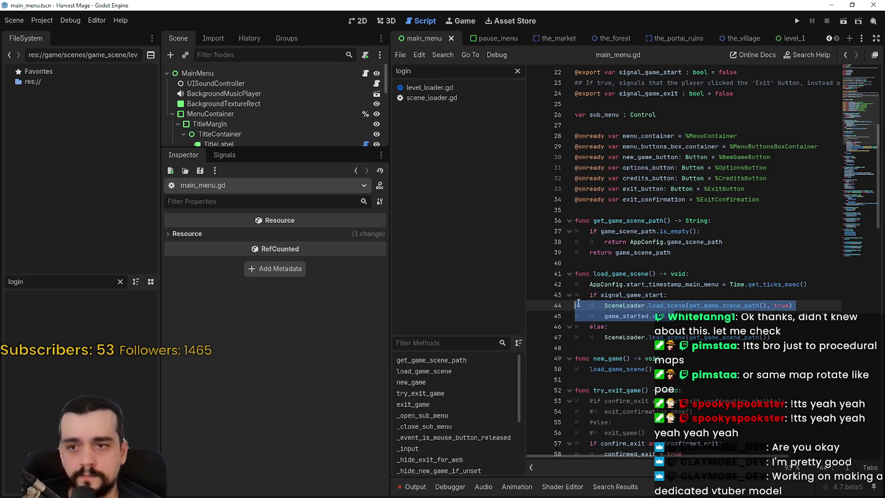
{"action": "right_click", "coordinate": [660, 298]}
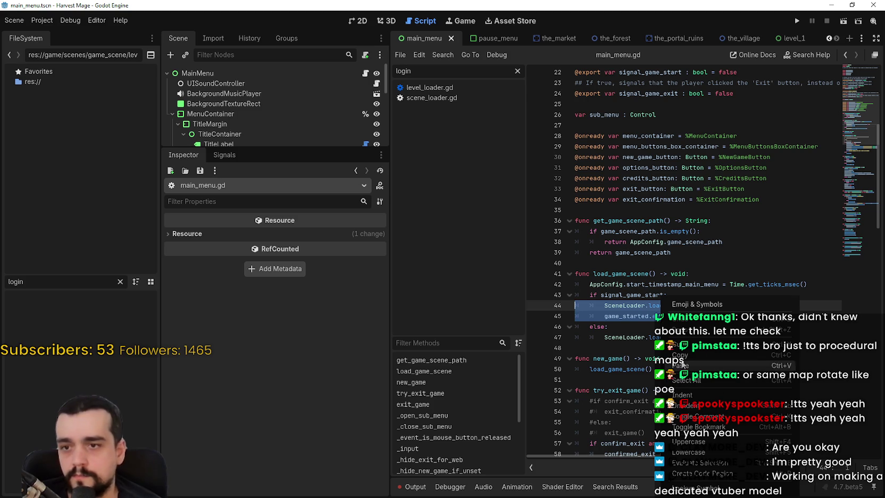
{"action": "left_click", "coordinate": [701, 352]}
{"action": "left_click", "coordinate": [704, 319]}
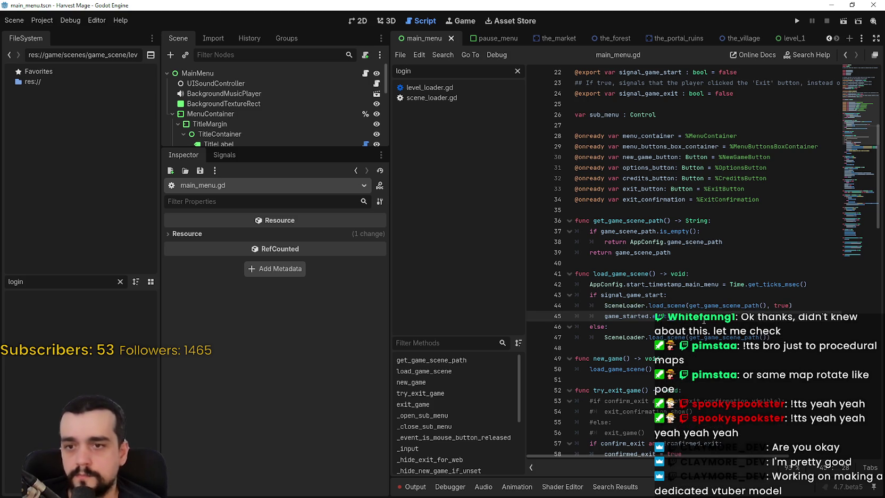
{"action": "left_click", "coordinate": [743, 38]}
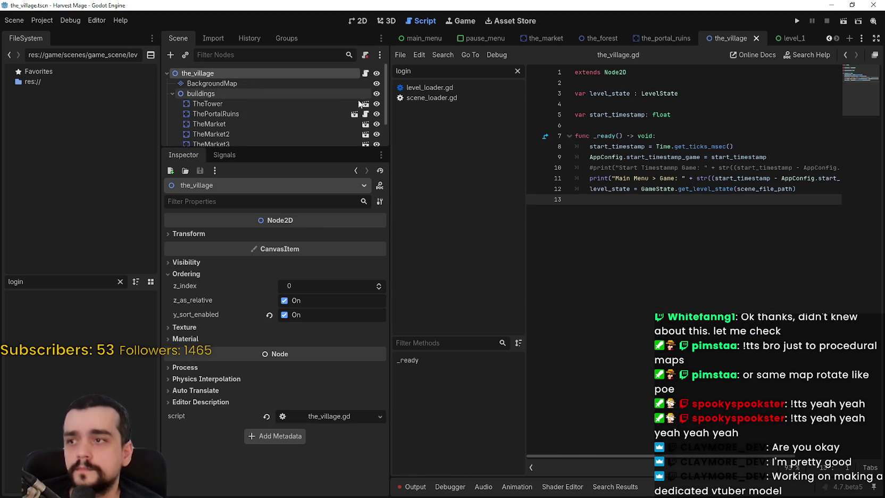
Step: Paste the SceneLoader.load_scene call into the portal ruins' body_entered handler
{"action": "scroll", "coordinate": [358, 94], "scroll_direction": "down", "scroll_amount": 2}
{"action": "left_click", "coordinate": [662, 37]}
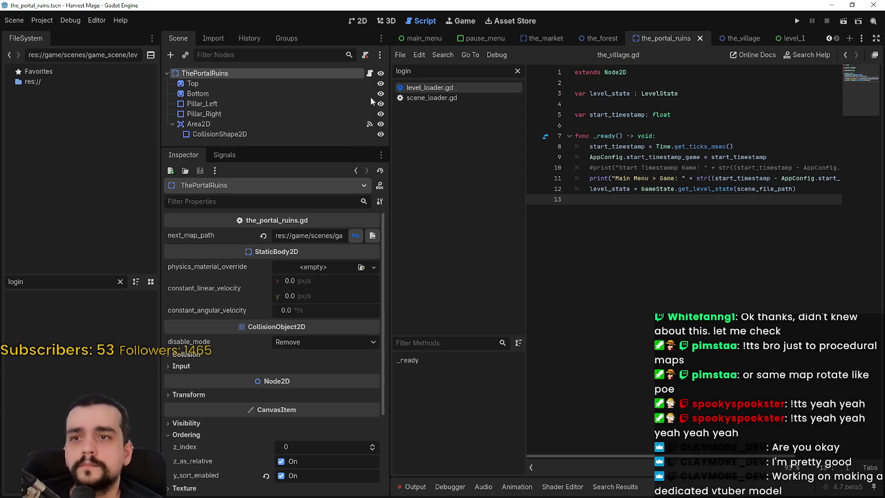
{"action": "left_click", "coordinate": [369, 72]}
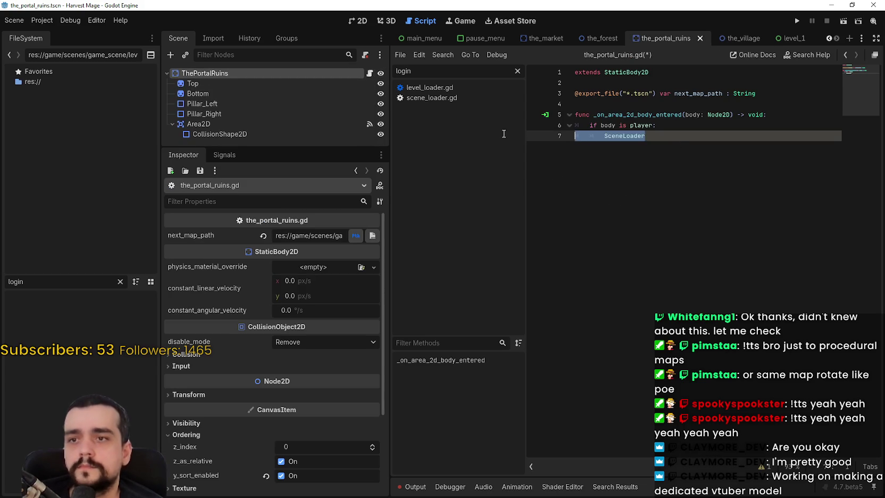
{"action": "type", "text": "SceneLoader.load_scene(get_game_scene_path(), true) \t\tgame_started.emit()"}
{"action": "double_click", "coordinate": [711, 136]}
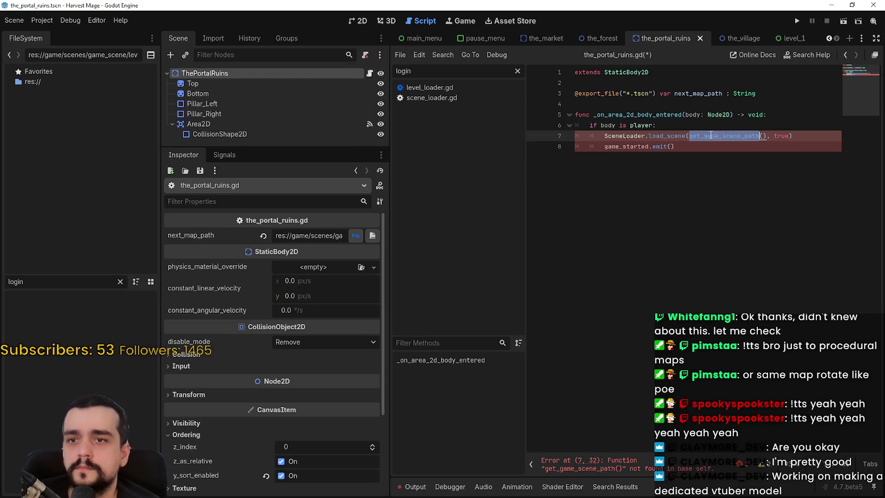
{"action": "left_click", "coordinate": [689, 93]}
{"action": "double_click", "coordinate": [725, 135]}
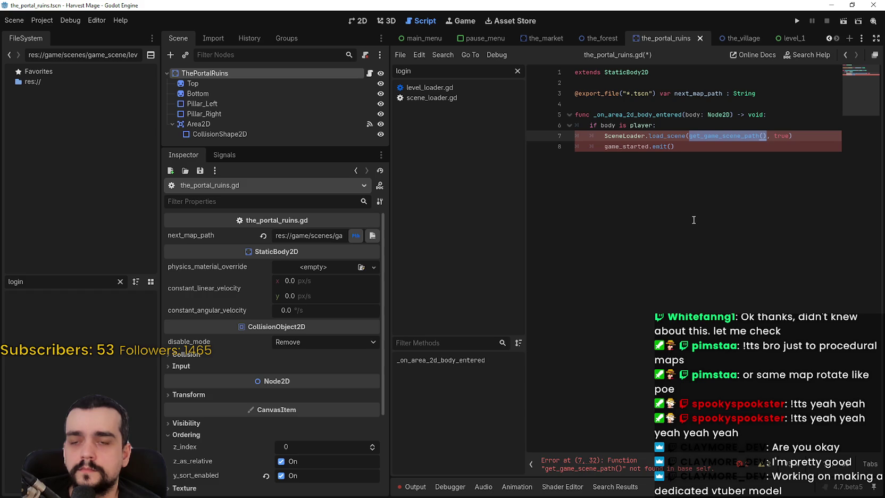
Step: Trim the call to SceneLoader.load_scene(next_map_path), remove the leftover line, and save
{"action": "left_click", "coordinate": [733, 158]}
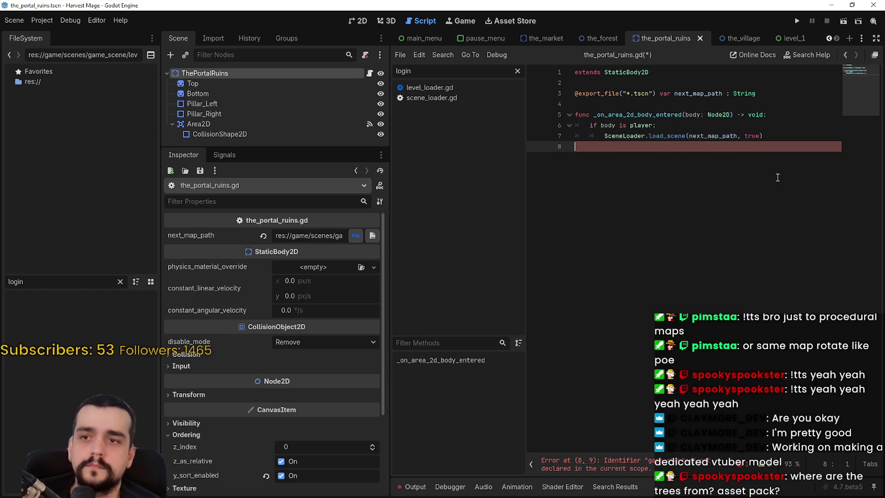
{"action": "key", "text": "BackSpace"}
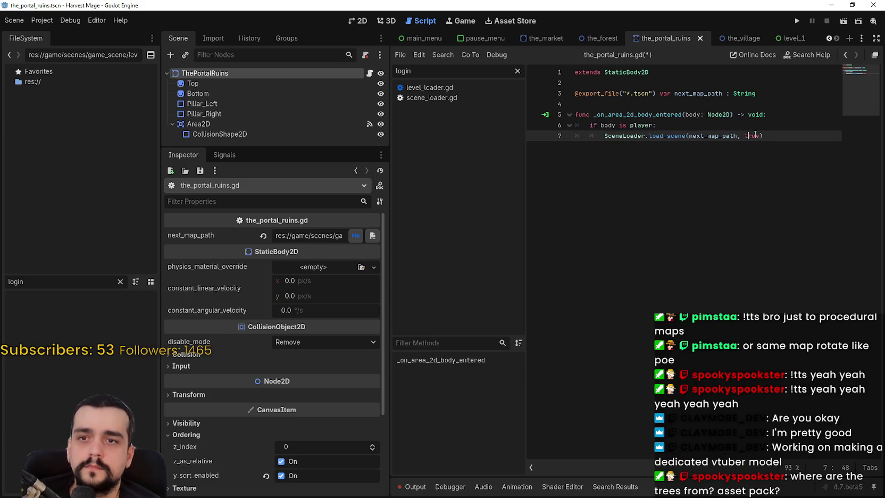
{"action": "type", "text": "false"}
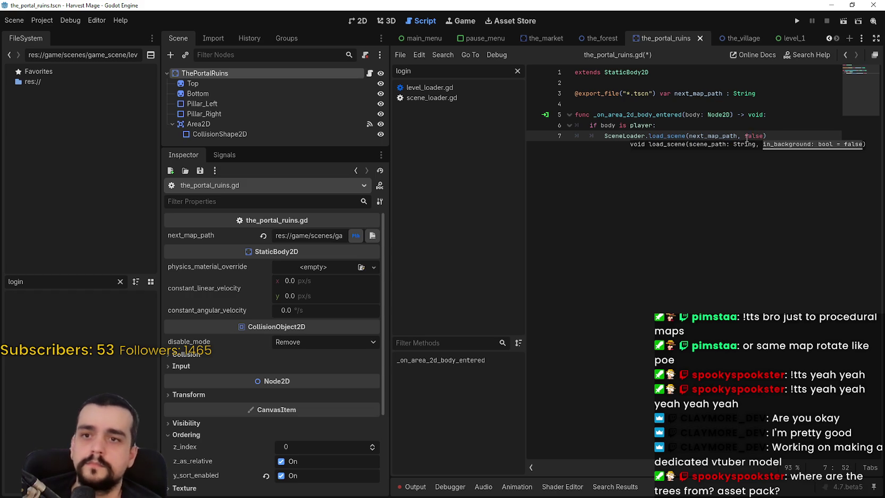
{"action": "double_click", "coordinate": [753, 137]}
{"action": "key", "text": "BackSpace"}
{"action": "key", "text": "ctrl+s"}
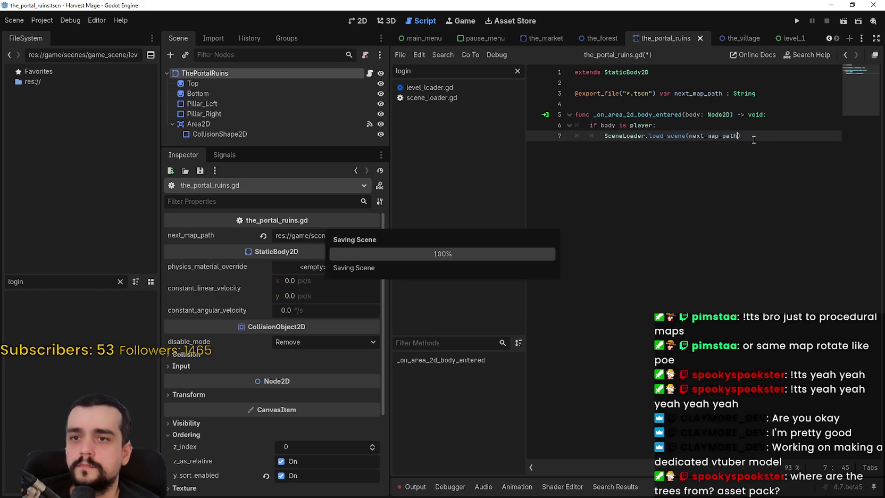
{"action": "key", "text": "Return"}
Step: Move through the portal ruins script to review the finished handler
{"action": "key", "text": "Up"}
{"action": "key", "text": "Up"}
{"action": "key", "text": "Up"}
{"action": "key", "text": "Down"}
{"action": "key", "text": "Down"}
{"action": "key", "text": "Down"}
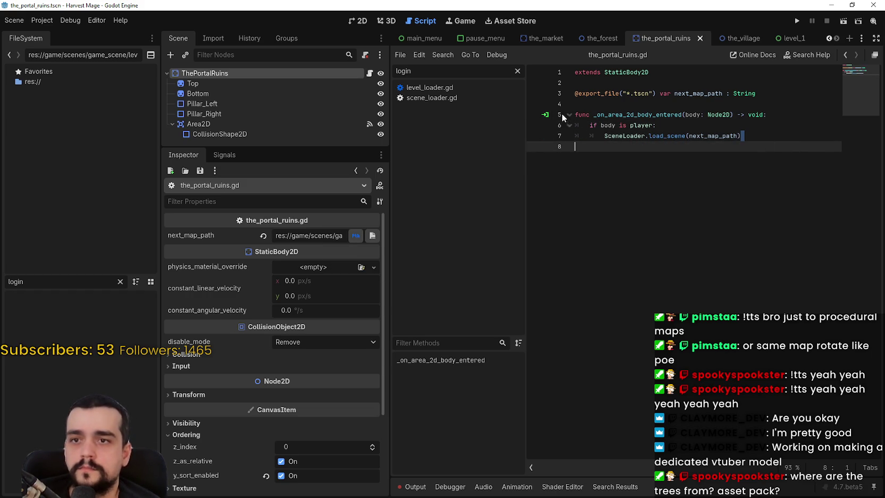
{"action": "key", "text": "Up"}
{"action": "key", "text": "Up"}
{"action": "key", "text": "Up"}
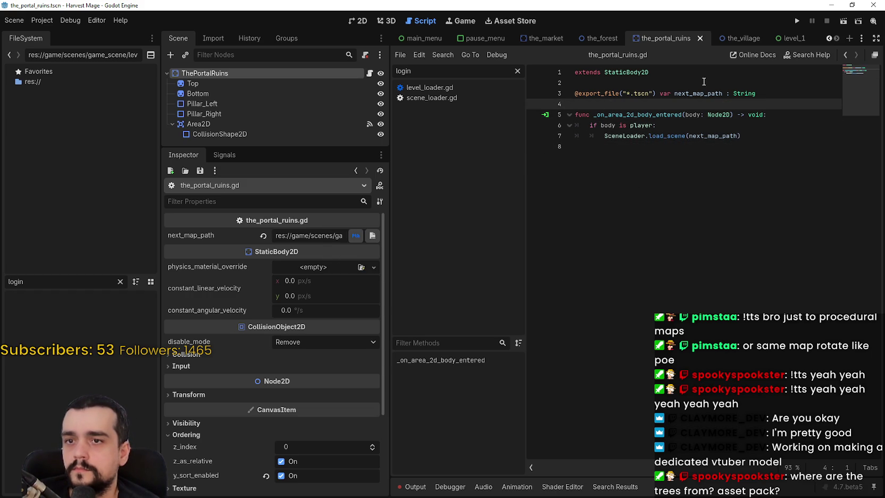
{"action": "key", "text": "Down"}
{"action": "key", "text": "Down"}
{"action": "key", "text": "Down"}
{"action": "key", "text": "F9"}
{"action": "key", "text": "Down"}
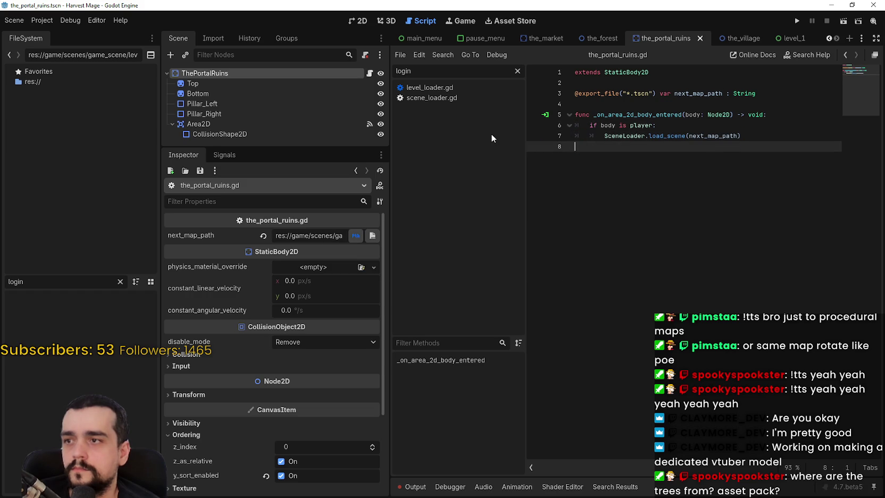
{"action": "left_click", "coordinate": [643, 76]}
{"action": "left_click", "coordinate": [640, 102]}
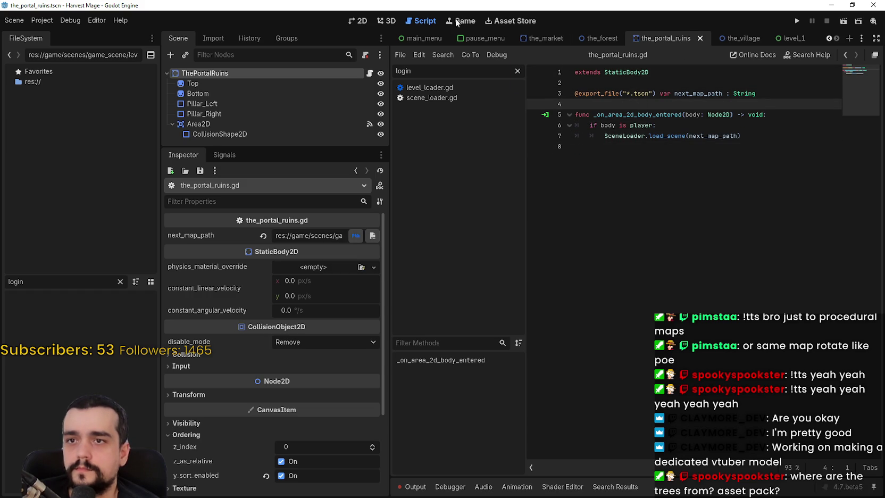
Step: Instance the_portal_ruins.tscn as a child of the forest scene's root
{"action": "left_click", "coordinate": [597, 39]}
{"action": "right_click", "coordinate": [221, 76]}
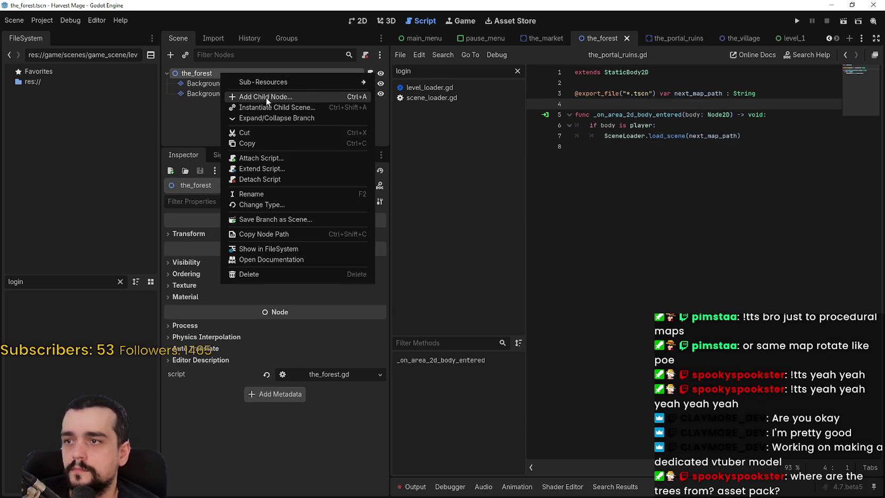
{"action": "left_click", "coordinate": [277, 107]}
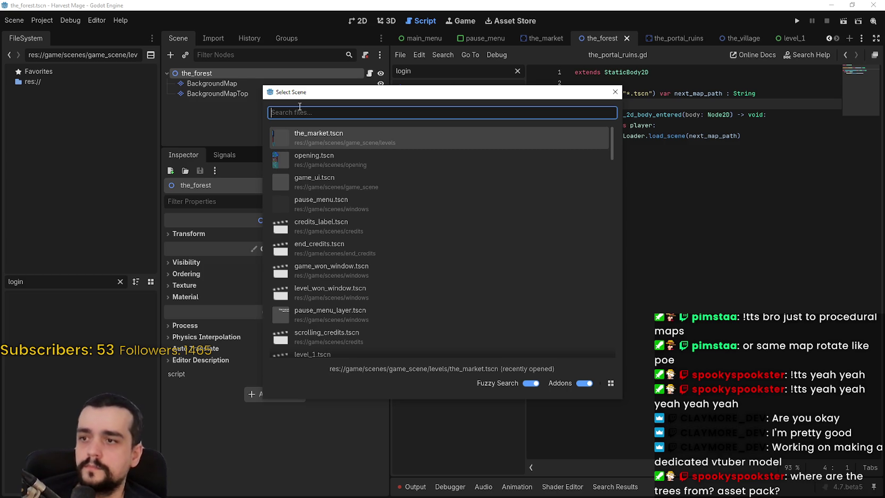
{"action": "type", "text": "the_r"}
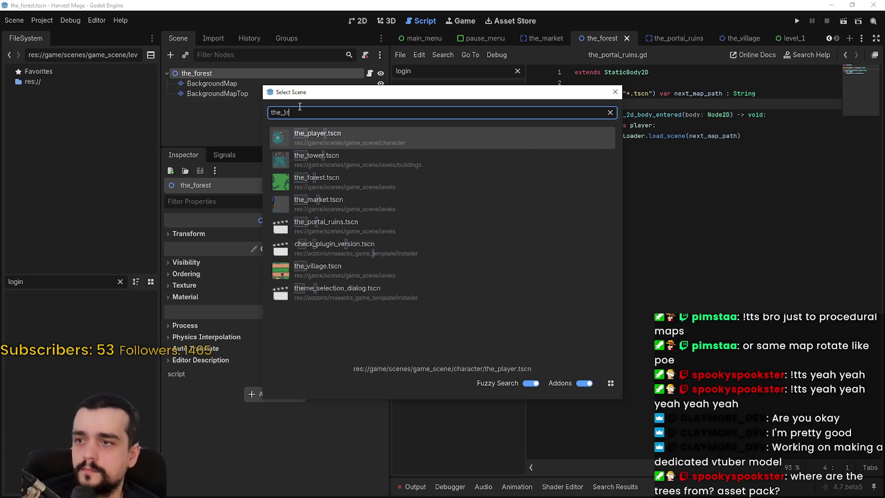
{"action": "key", "text": "BackSpace"}
{"action": "type", "text": "por"}
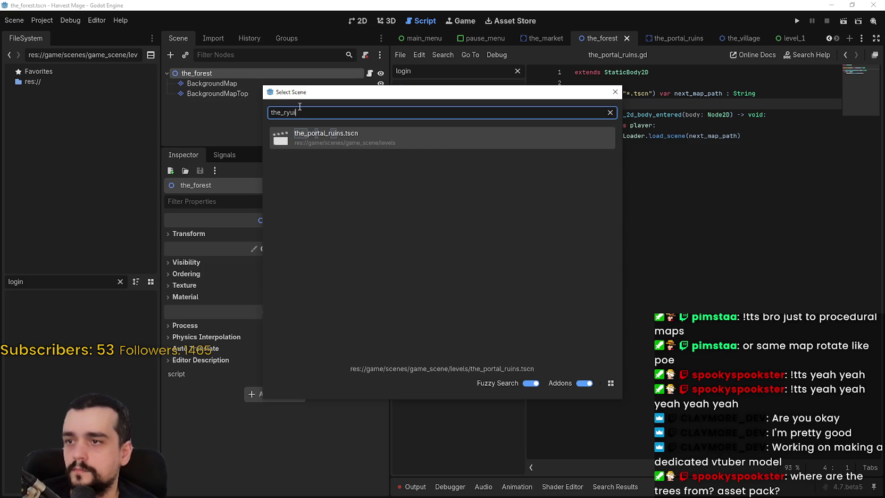
{"action": "key", "text": "Return"}
Step: In the 2D view, move the portal ruins off the origin onto an open grassy clearing
{"action": "left_click", "coordinate": [358, 21]}
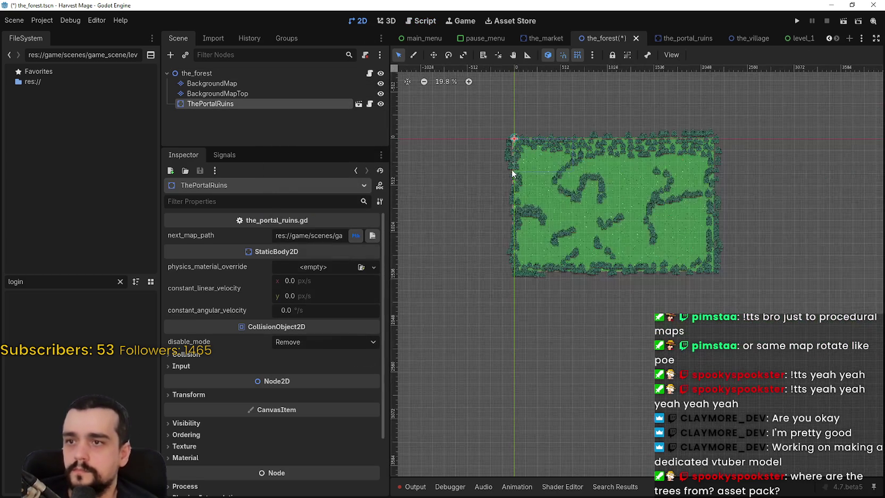
{"action": "left_click", "coordinate": [433, 55]}
{"action": "scroll", "coordinate": [509, 136], "scroll_direction": "up", "scroll_amount": 2}
{"action": "mouse_move", "coordinate": [511, 136]}
{"action": "left_mouse_down"}
{"action": "mouse_move", "coordinate": [522, 141]}
{"action": "mouse_move", "coordinate": [564, 220]}
{"action": "mouse_move", "coordinate": [800, 244]}
{"action": "mouse_move", "coordinate": [658, 226]}
{"action": "mouse_move", "coordinate": [669, 202]}
{"action": "mouse_move", "coordinate": [658, 181]}
{"action": "mouse_move", "coordinate": [695, 196]}
{"action": "left_mouse_up"}
{"action": "scroll", "coordinate": [568, 224], "scroll_direction": "up", "scroll_amount": 6}
{"action": "scroll", "coordinate": [664, 191], "scroll_direction": "up", "scroll_amount": 9}
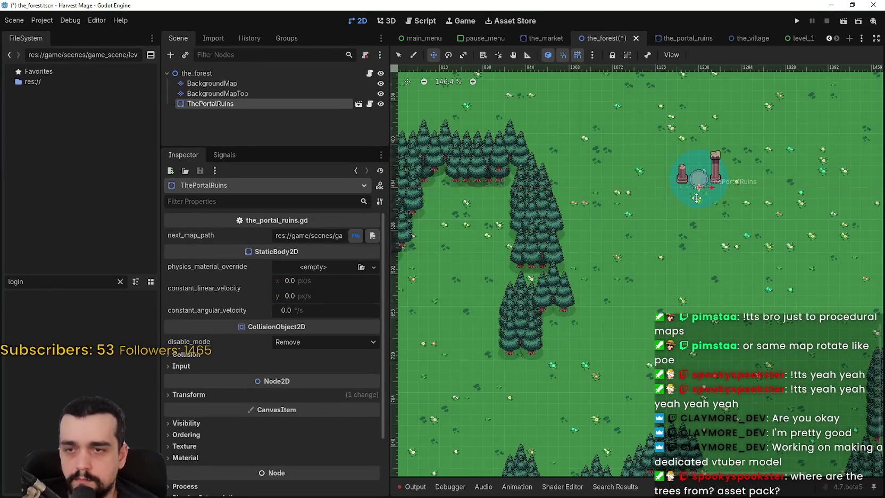
{"action": "scroll", "coordinate": [694, 191], "scroll_direction": "down", "scroll_amount": 5}
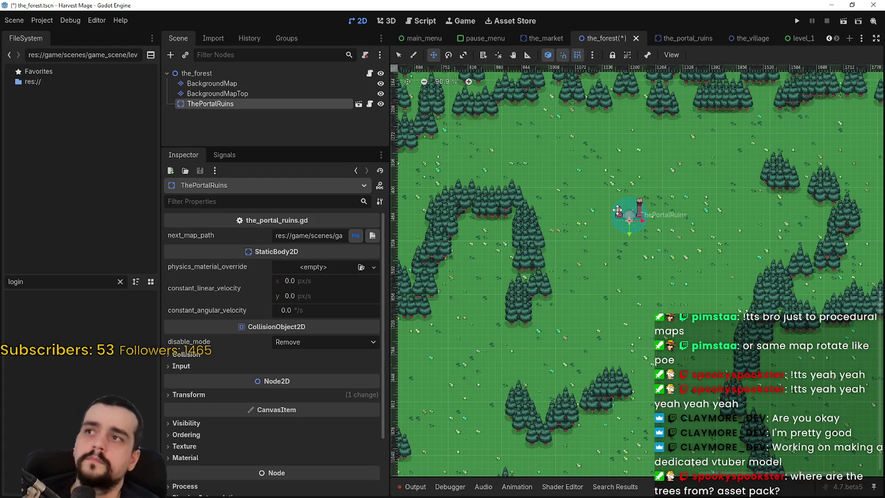
{"action": "scroll", "coordinate": [617, 210], "scroll_direction": "up", "scroll_amount": 4}
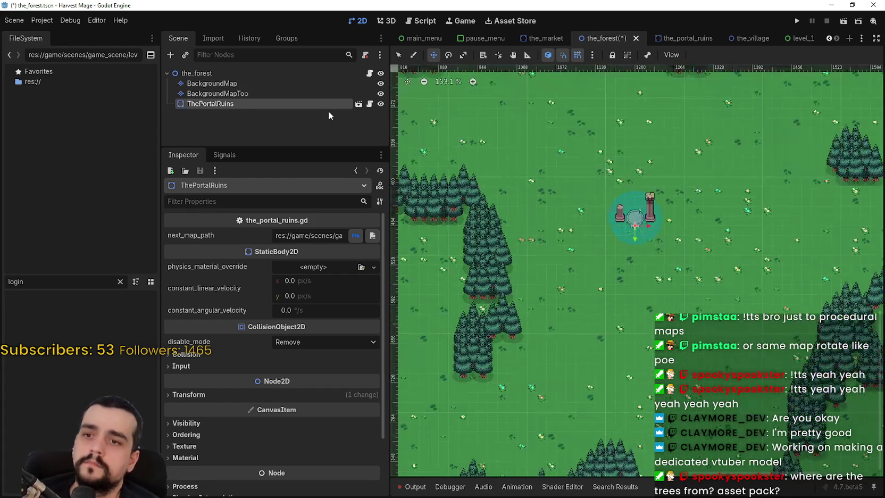
{"action": "left_click_drag", "start_coordinate": [318, 236], "coordinate": [326, 236]}
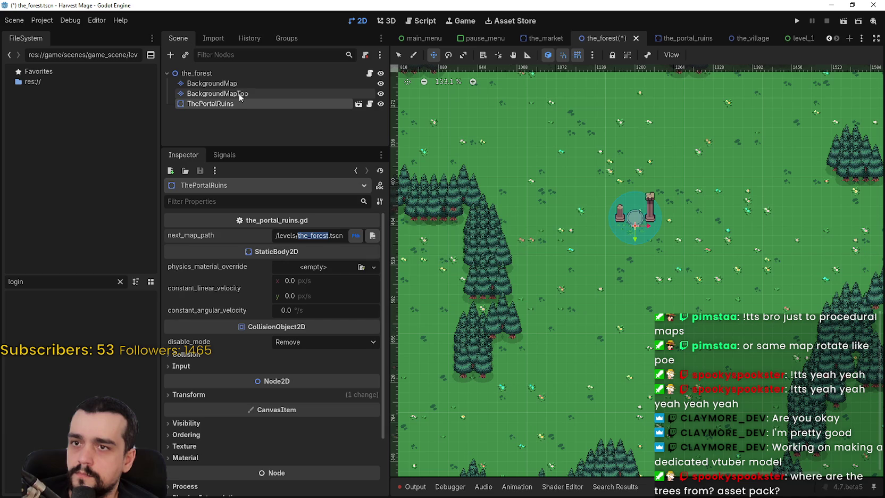
Step: Save the forest scene and set its portal's next_map_path to the_village.tscn
{"action": "key", "text": "ctrl+s"}
{"action": "left_click", "coordinate": [357, 237]}
{"action": "left_click", "coordinate": [637, 167]}
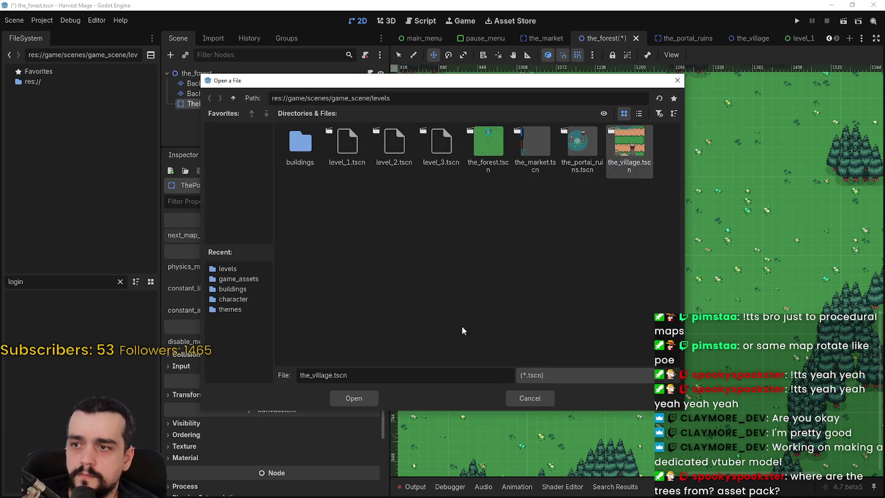
{"action": "left_click", "coordinate": [354, 398]}
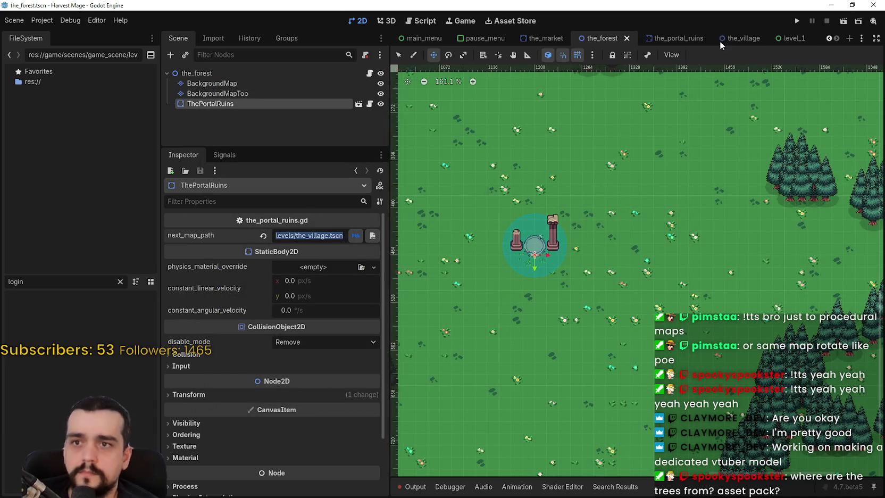
Step: Check the village portal's next_map_path points to the_forest.tscn, save the village, and run the game
{"action": "left_click", "coordinate": [742, 38]}
{"action": "scroll", "coordinate": [220, 114], "scroll_direction": "down", "scroll_amount": 2}
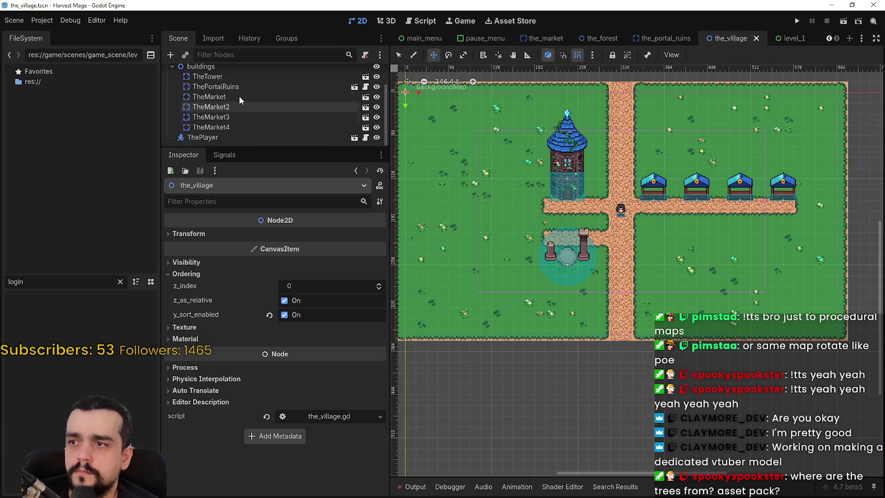
{"action": "left_click", "coordinate": [238, 85]}
{"action": "left_click", "coordinate": [297, 233]}
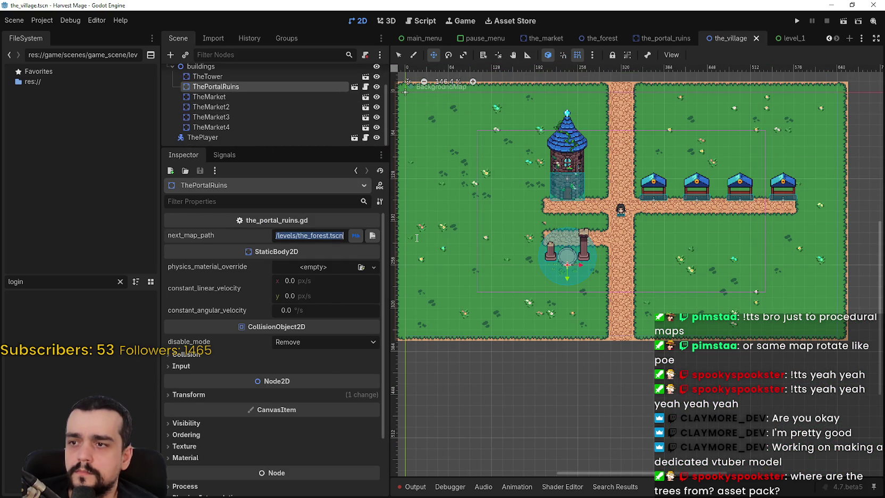
{"action": "key", "text": "ctrl+s"}
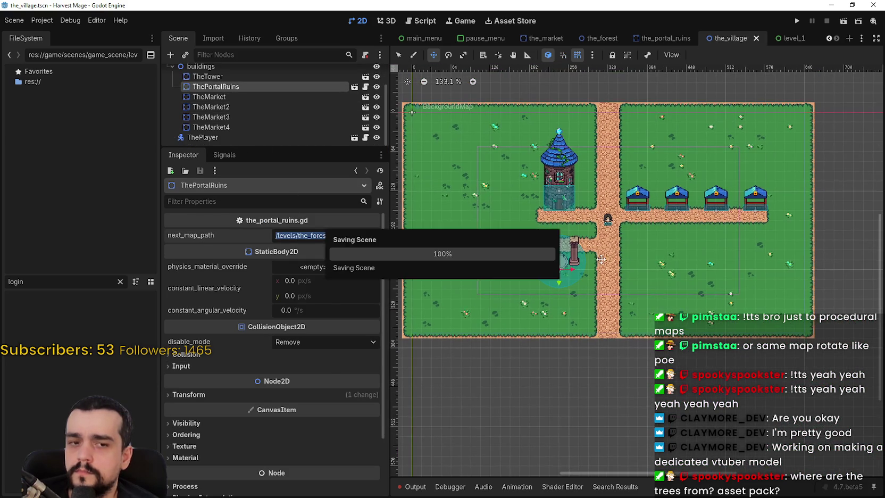
{"action": "scroll", "coordinate": [665, 224], "scroll_direction": "up", "scroll_amount": 1}
{"action": "scroll", "coordinate": [665, 224], "scroll_direction": "down", "scroll_amount": 4}
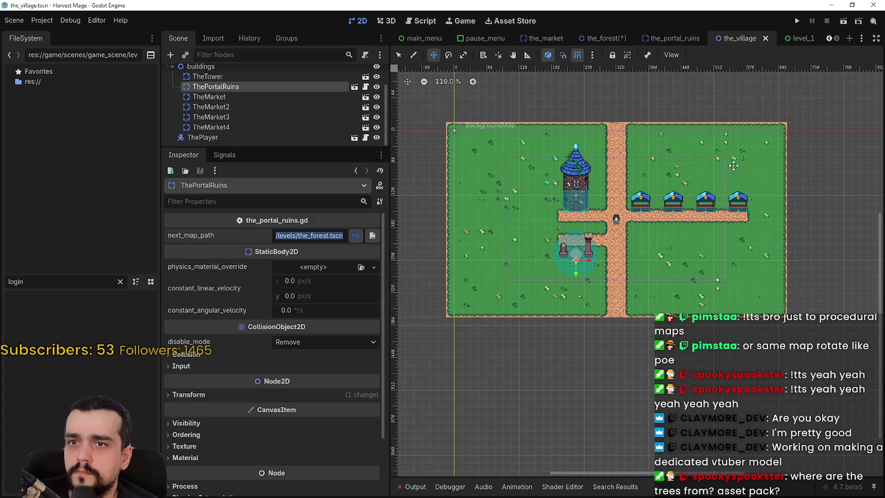
{"action": "left_click", "coordinate": [798, 20]}
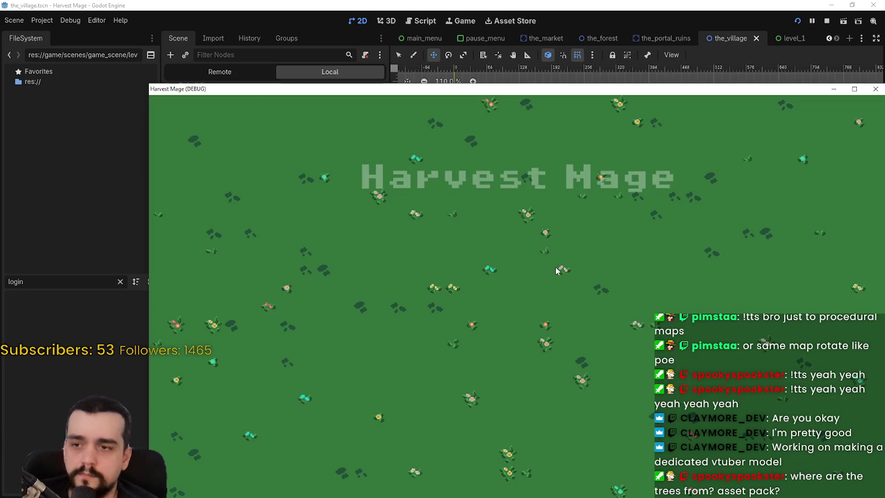
Step: Start a new game, walk the player from the village into the forest, then close the game window
{"action": "left_click_drag", "start_coordinate": [513, 89], "coordinate": [463, 13]}
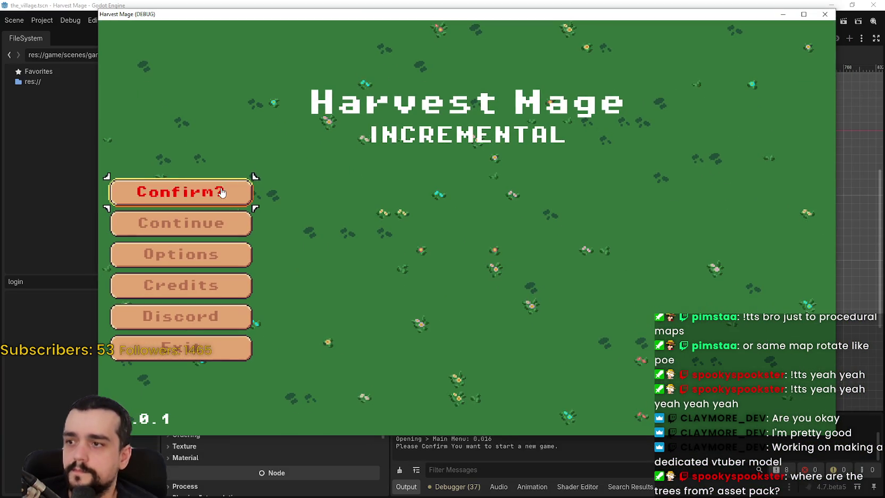
{"action": "left_click", "coordinate": [222, 193]}
{"action": "key", "text": "a"}
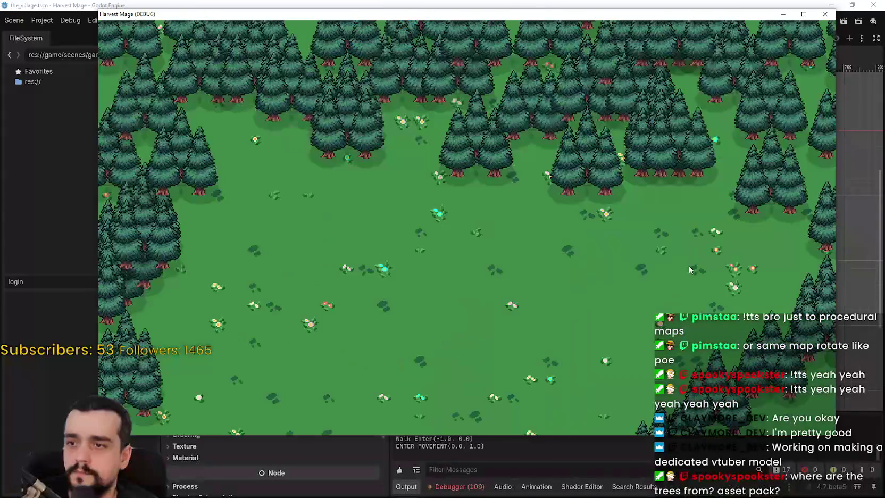
{"action": "left_click", "coordinate": [801, 17]}
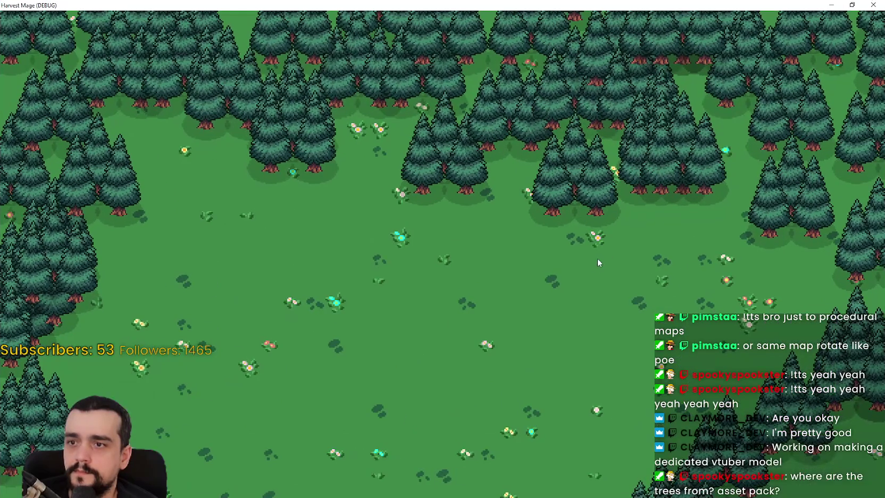
{"action": "left_click", "coordinate": [859, 6]}
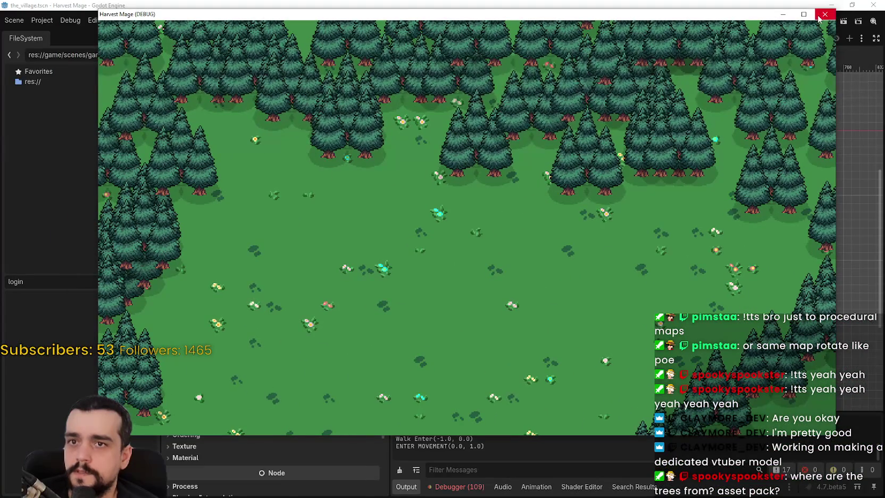
{"action": "left_click", "coordinate": [818, 17]}
{"action": "key", "text": "ctrl+s"}
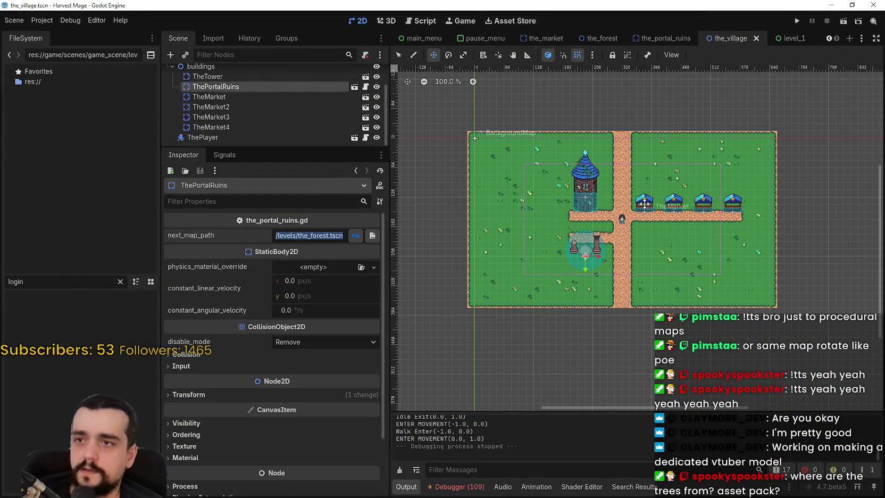
Step: Select ThePlayer in the village scene tree and save the village scene
{"action": "mouse_move", "coordinate": [249, 148]}
{"action": "left_mouse_down"}
{"action": "mouse_move", "coordinate": [276, 301]}
{"action": "mouse_move", "coordinate": [274, 186]}
{"action": "left_mouse_up"}
{"action": "left_click", "coordinate": [273, 165]}
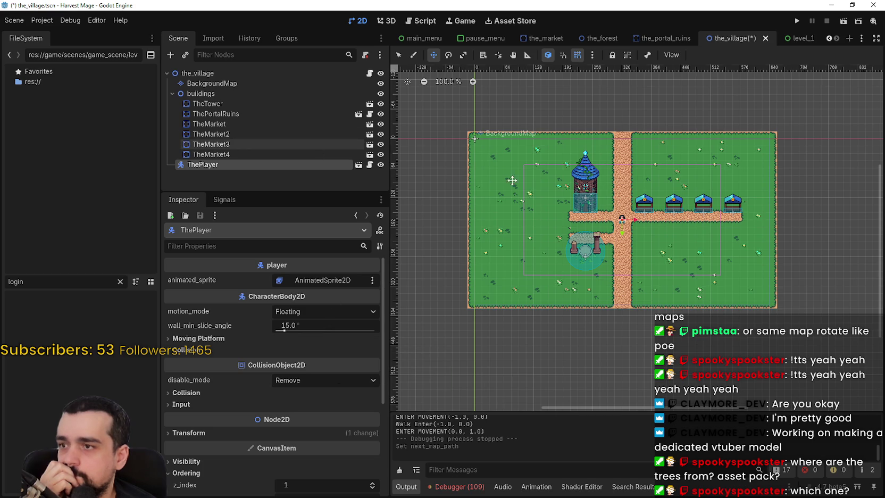
{"action": "scroll", "coordinate": [638, 224], "scroll_direction": "up", "scroll_amount": 2}
{"action": "key", "text": "ctrl+s"}
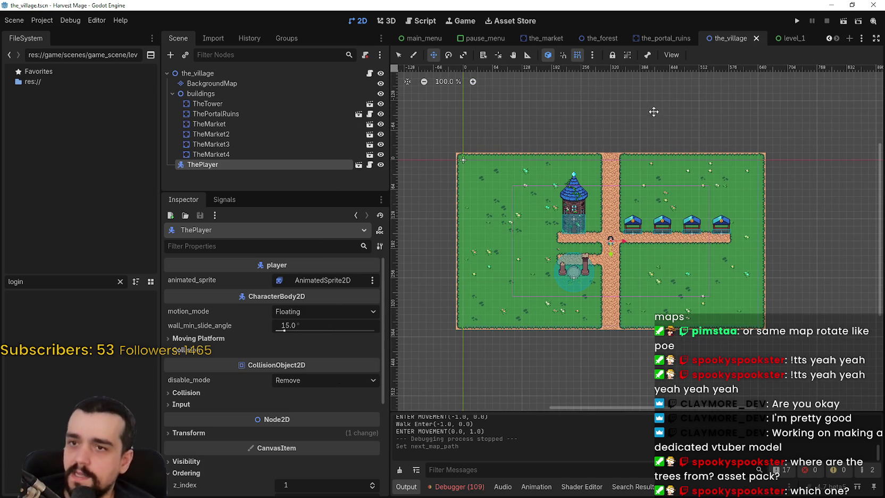
Step: Instance the_player.tscn as a child of the forest scene's root
{"action": "left_click", "coordinate": [590, 37]}
{"action": "right_click", "coordinate": [211, 75]}
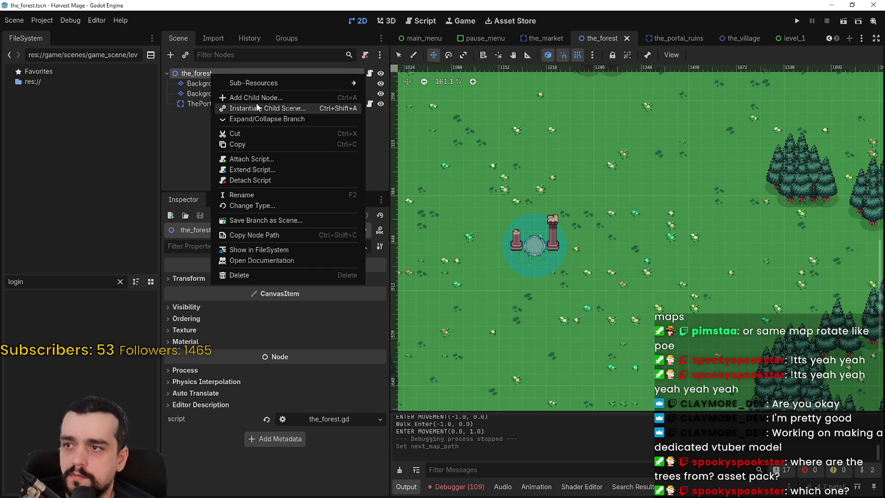
{"action": "left_click", "coordinate": [254, 98]}
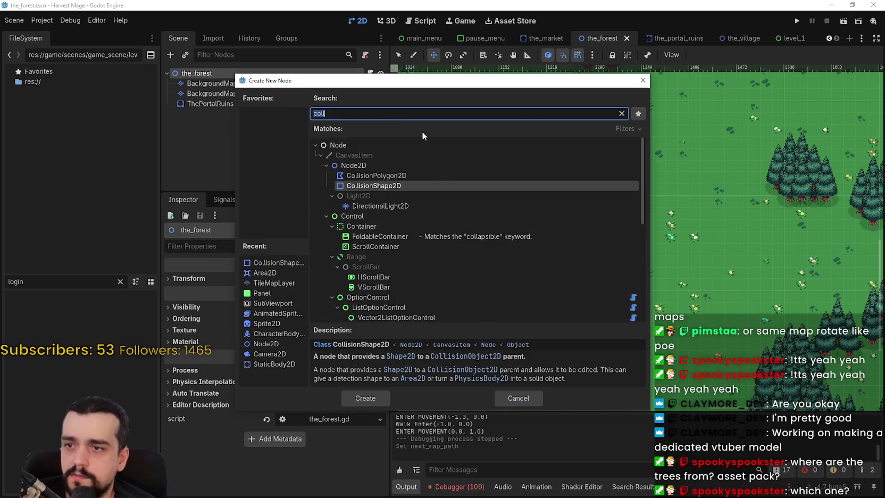
{"action": "left_click", "coordinate": [523, 398]}
{"action": "right_click", "coordinate": [227, 74]}
{"action": "left_click", "coordinate": [302, 99]}
{"action": "type", "text": "player"}
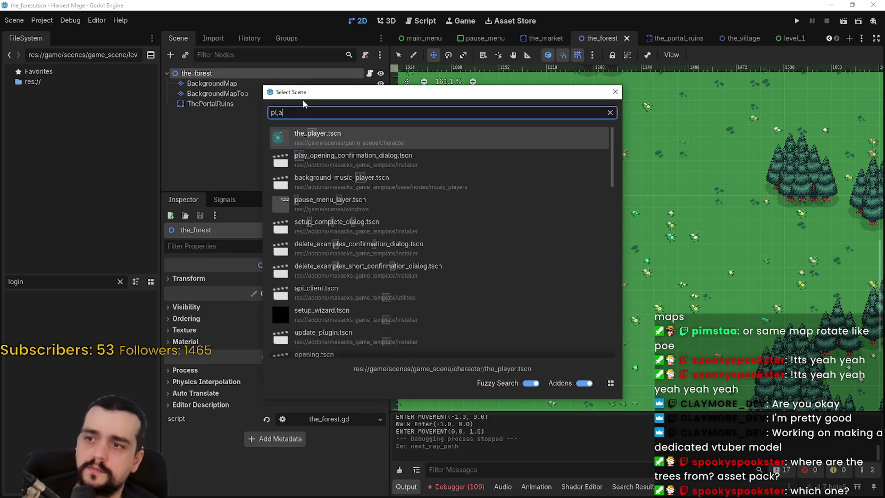
{"action": "key", "text": "Return"}
Step: Place ThePlayer in the clearing near the forest map's top-left corner
{"action": "scroll", "coordinate": [529, 221], "scroll_direction": "down", "scroll_amount": 5}
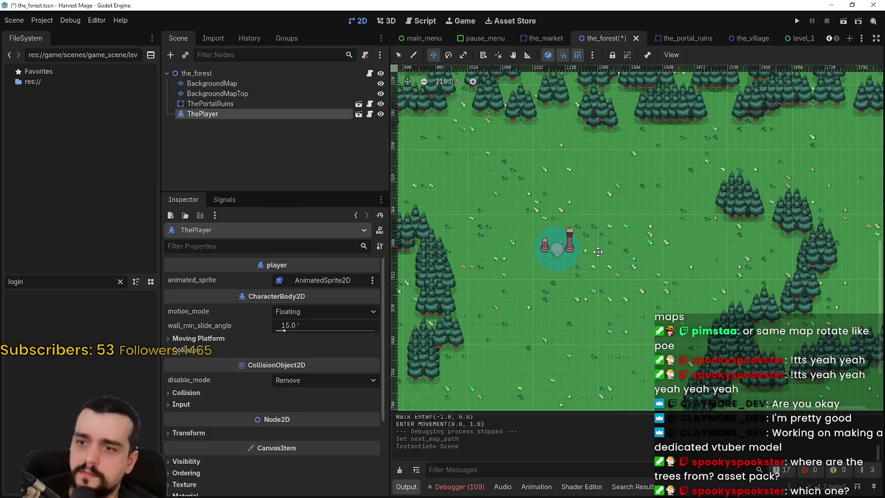
{"action": "scroll", "coordinate": [532, 212], "scroll_direction": "down", "scroll_amount": 3}
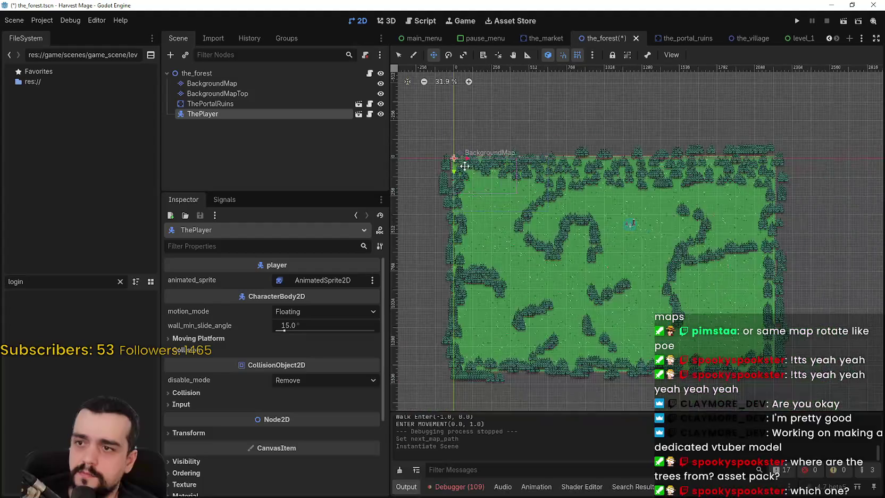
{"action": "left_click_drag", "start_coordinate": [572, 223], "coordinate": [628, 241]}
{"action": "scroll", "coordinate": [617, 244], "scroll_direction": "up", "scroll_amount": 4}
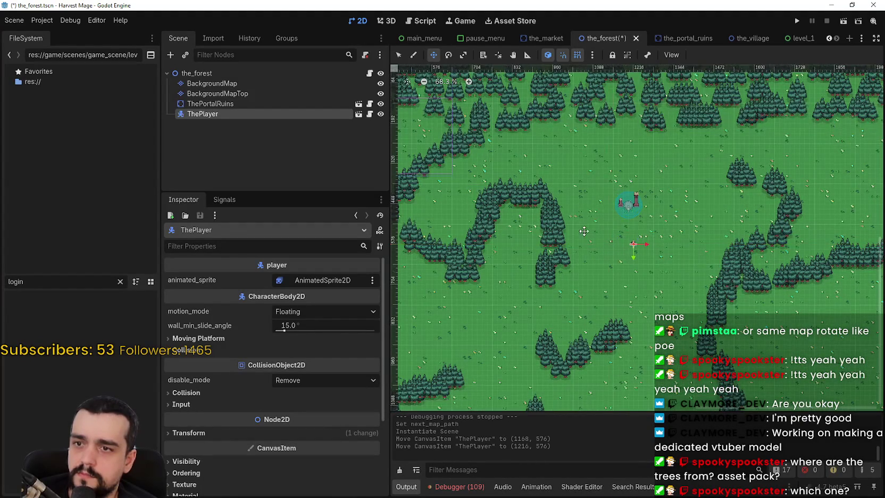
{"action": "left_click_drag", "start_coordinate": [585, 231], "coordinate": [780, 315]}
{"action": "scroll", "coordinate": [728, 286], "scroll_direction": "down", "scroll_amount": 1}
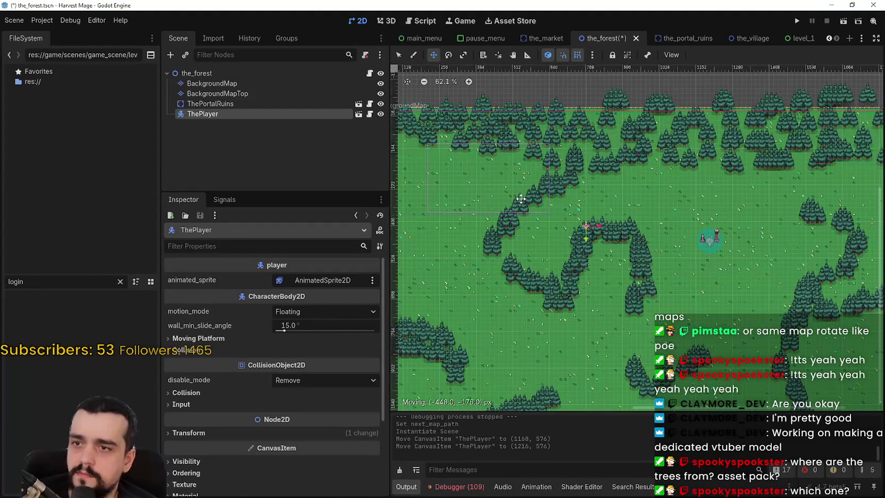
{"action": "left_click_drag", "start_coordinate": [415, 151], "coordinate": [650, 224]}
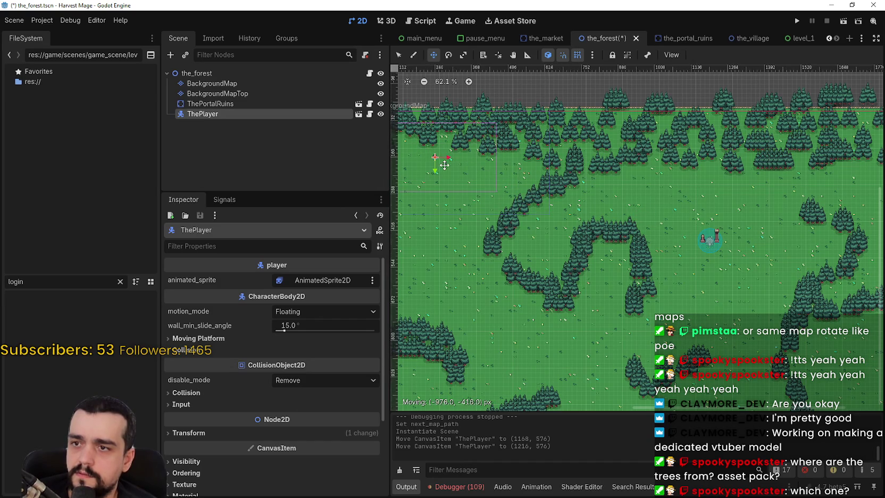
{"action": "left_click_drag", "start_coordinate": [531, 193], "coordinate": [528, 194]}
{"action": "scroll", "coordinate": [528, 193], "scroll_direction": "up", "scroll_amount": 3}
{"action": "mouse_move", "coordinate": [528, 193]}
{"action": "left_mouse_down"}
{"action": "mouse_move", "coordinate": [736, 260]}
{"action": "mouse_move", "coordinate": [719, 263]}
{"action": "left_mouse_up"}
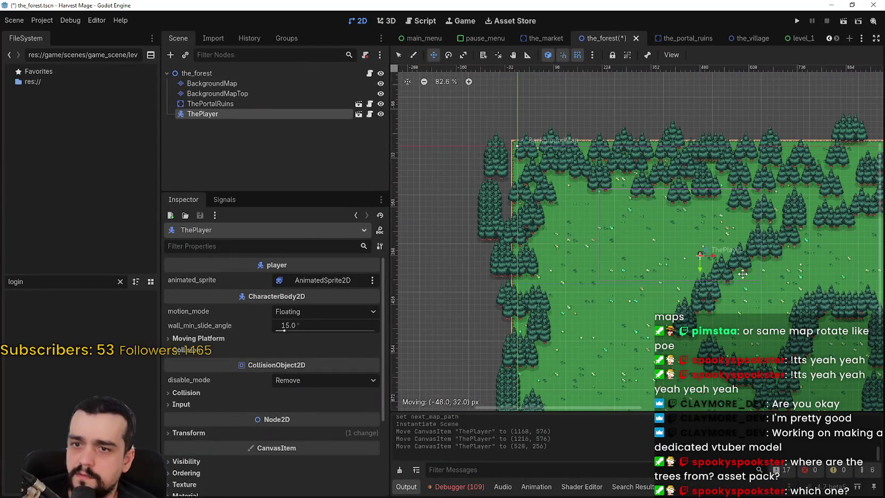
{"action": "mouse_move", "coordinate": [746, 305]}
{"action": "left_mouse_down"}
{"action": "mouse_move", "coordinate": [444, 174]}
{"action": "mouse_move", "coordinate": [544, 182]}
{"action": "left_mouse_up"}
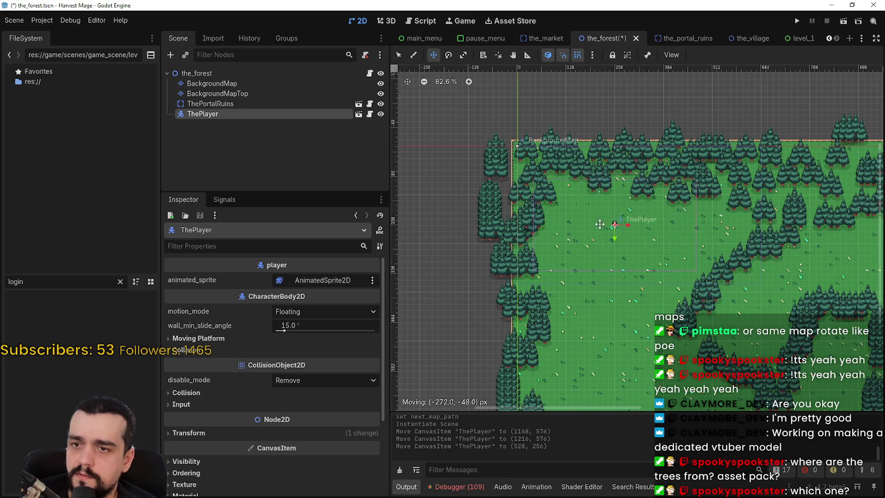
{"action": "scroll", "coordinate": [594, 222], "scroll_direction": "down", "scroll_amount": 2}
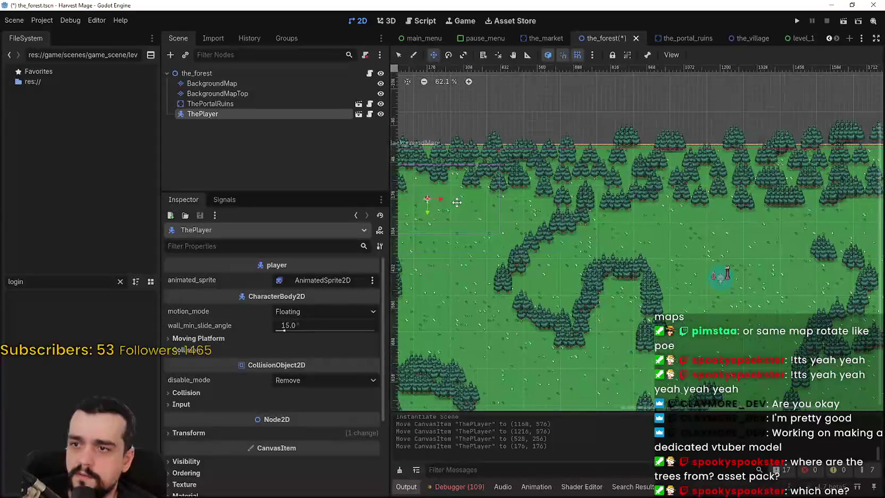
{"action": "left_click_drag", "start_coordinate": [459, 202], "coordinate": [466, 207]}
Step: Move the portal ruins up-left near the player, save the forest scene, and run it
{"action": "left_click", "coordinate": [668, 274]}
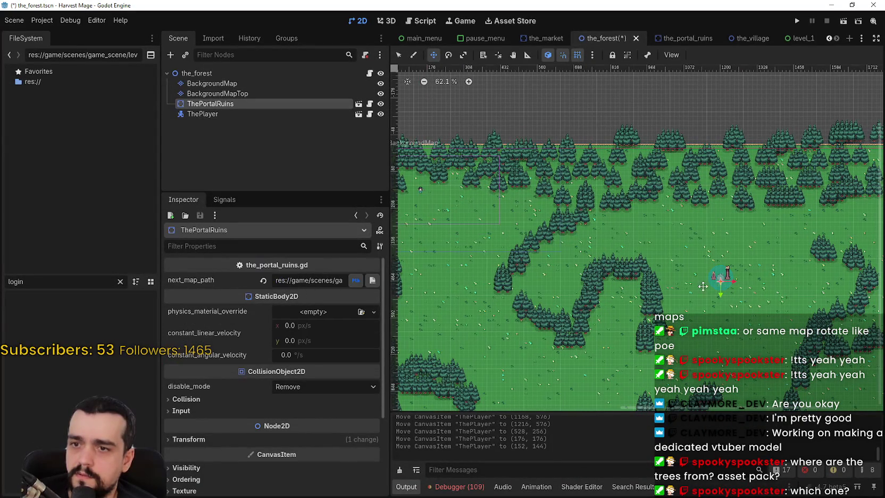
{"action": "mouse_move", "coordinate": [707, 279]}
{"action": "left_mouse_down"}
{"action": "mouse_move", "coordinate": [460, 199]}
{"action": "mouse_move", "coordinate": [486, 219]}
{"action": "mouse_move", "coordinate": [497, 216]}
{"action": "left_mouse_up"}
{"action": "scroll", "coordinate": [497, 215], "scroll_direction": "up", "scroll_amount": 1}
{"action": "key", "text": "ctrl+s"}
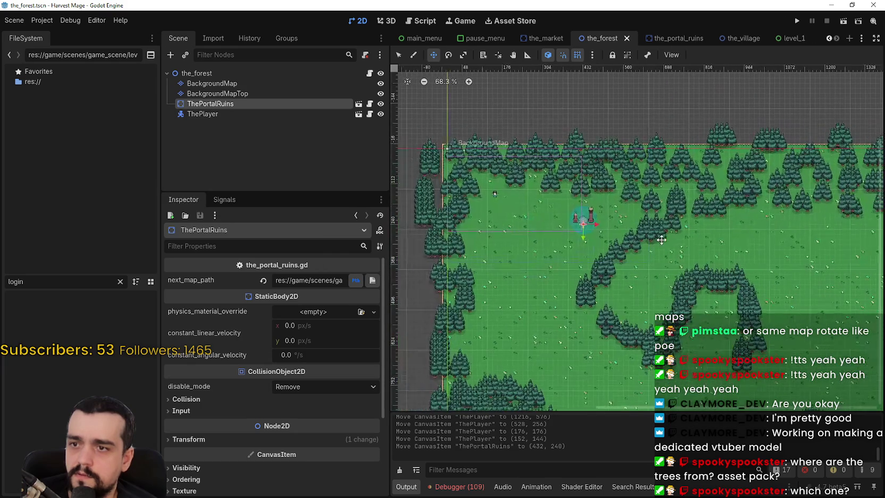
{"action": "key", "text": "F6"}
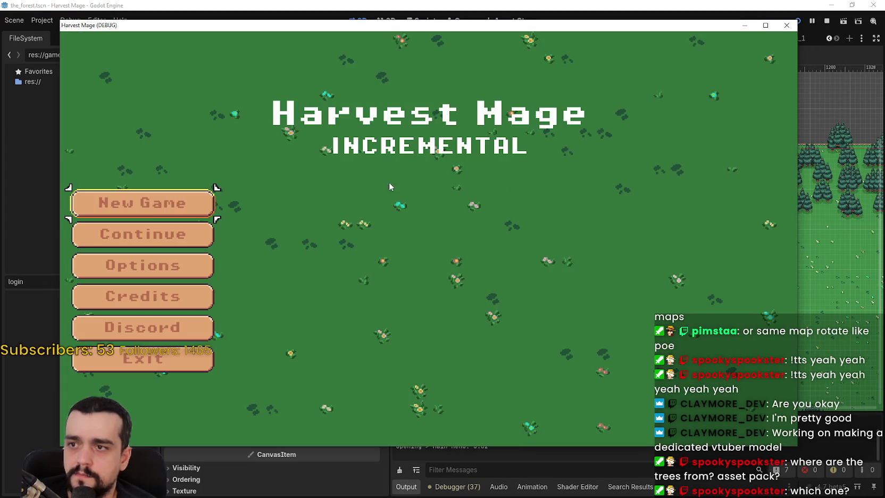
Step: Start a new game and walk through the portal ruins from village to forest and back
{"action": "left_click", "coordinate": [157, 205]}
{"action": "left_click", "coordinate": [157, 205]}
{"action": "key", "text": "a"}
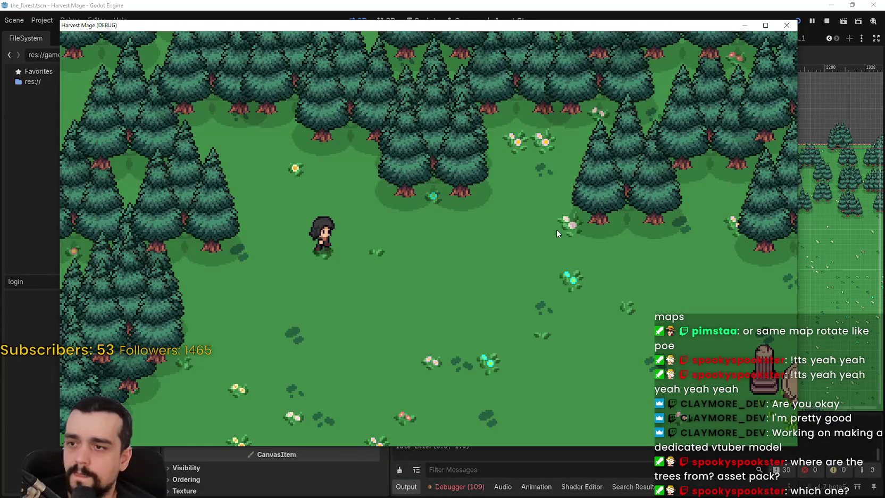
{"action": "key", "text": "d"}
{"action": "key", "text": "s"}
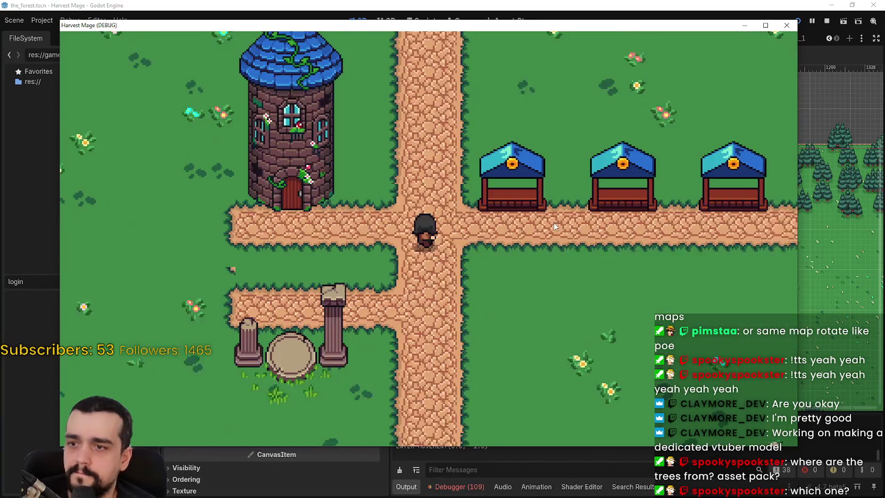
{"action": "key", "text": "w"}
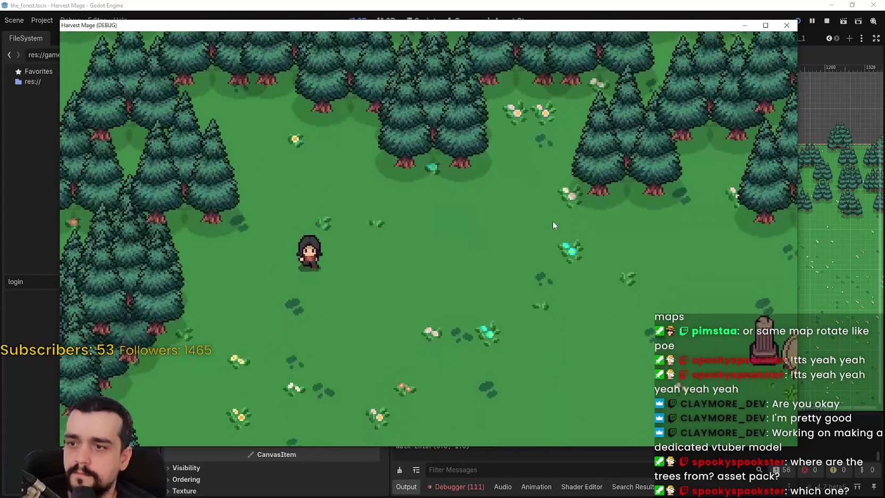
{"action": "key", "text": "d"}
Step: Maximize the game window and make several more round trips through the portals
{"action": "left_click", "coordinate": [764, 25]}
{"action": "key", "text": "s"}
{"action": "key", "text": "d"}
{"action": "key", "text": "w"}
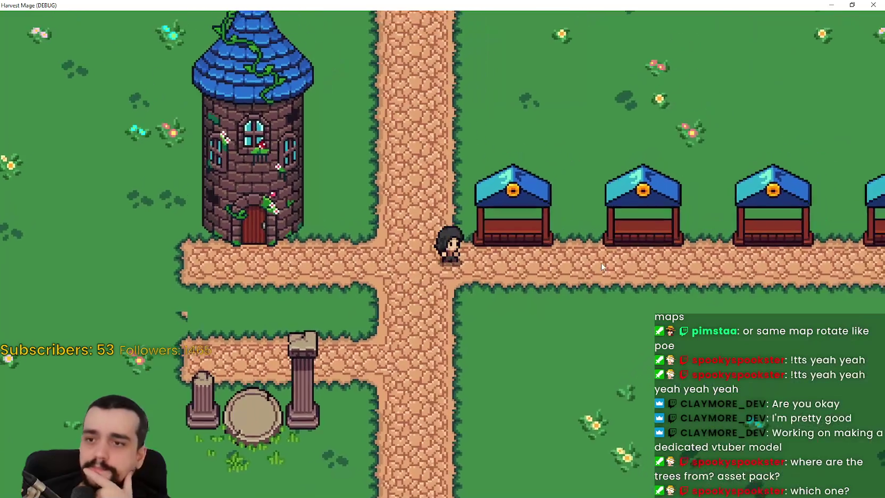
{"action": "key", "text": "a"}
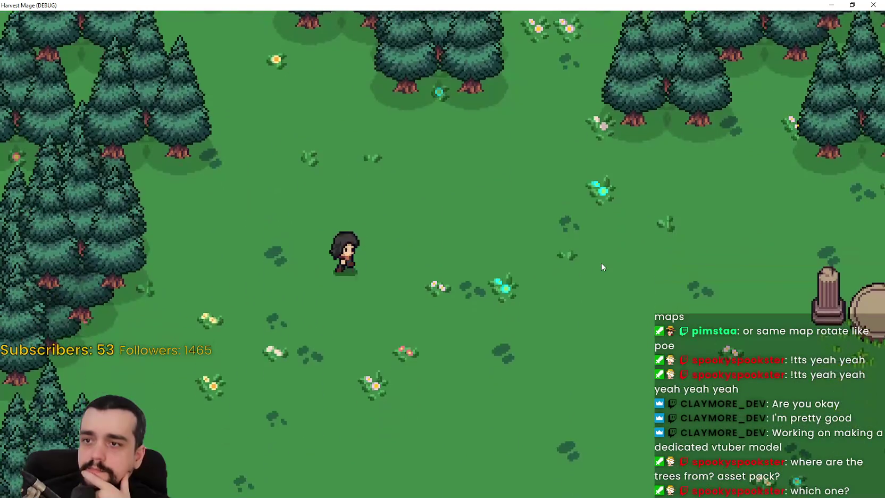
{"action": "key", "text": "d"}
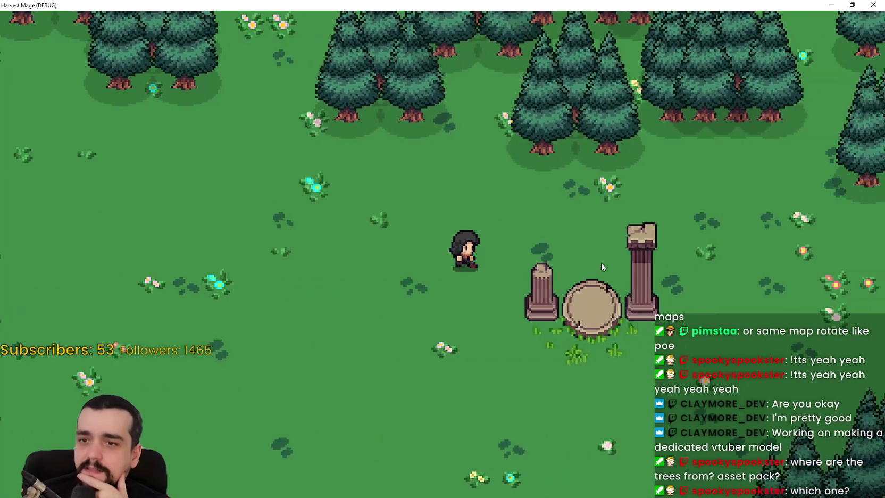
{"action": "key", "text": "a"}
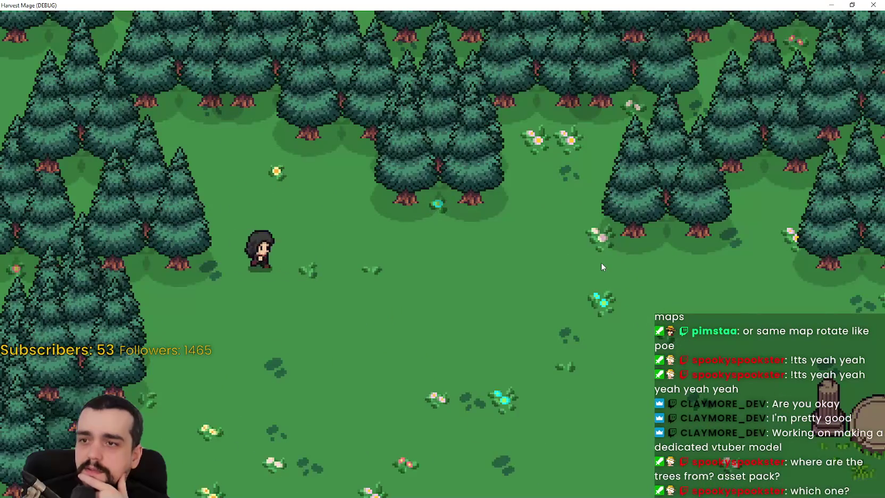
{"action": "key", "text": "d"}
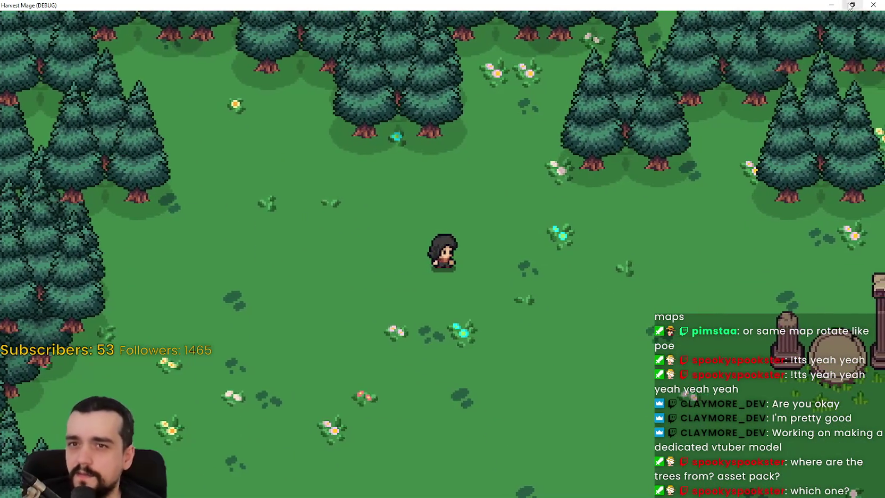
Step: Shrink the game window and bring up the debugger's performance monitors list
{"action": "key", "text": "super+Down"}
{"action": "key", "text": "super+Down"}
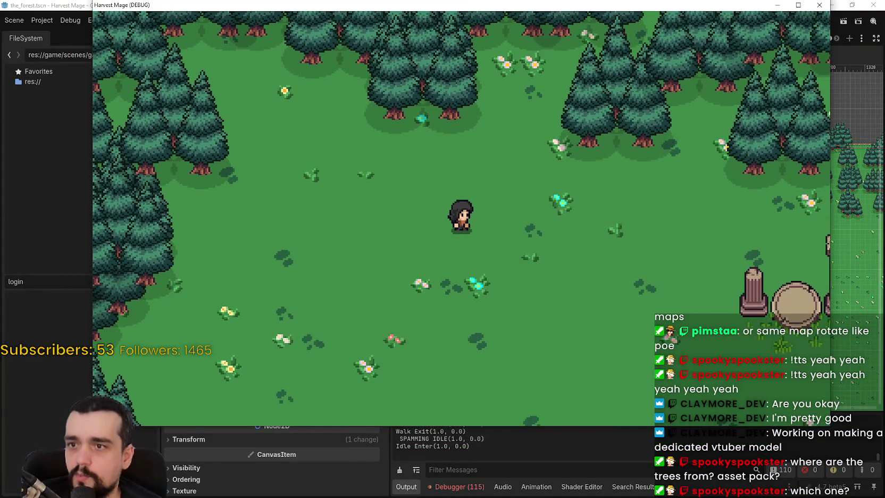
{"action": "left_click", "coordinate": [477, 486]}
{"action": "left_click", "coordinate": [663, 335]}
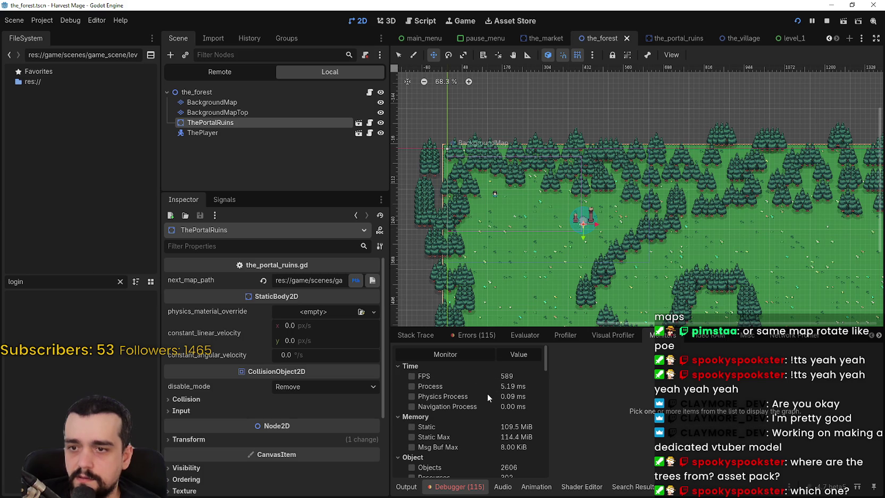
Step: Enable the FPS, Process and Physics Process monitors and give the 2D view more room
{"action": "left_click", "coordinate": [441, 378]}
{"action": "left_click", "coordinate": [441, 386]}
{"action": "left_click", "coordinate": [440, 398]}
{"action": "left_click_drag", "start_coordinate": [683, 324], "coordinate": [684, 360]}
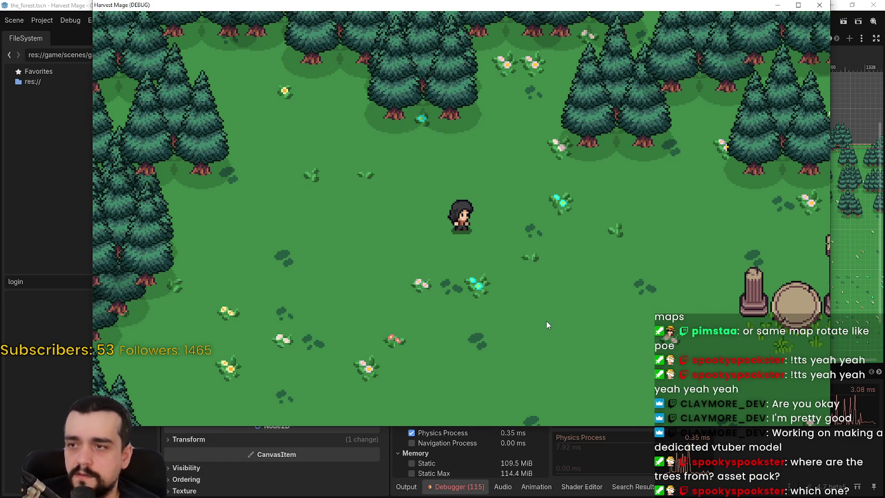
Step: Walk the player through the portal ruins between forest and village several times
{"action": "key", "text": "d"}
{"action": "key", "text": "s"}
{"action": "key", "text": "d"}
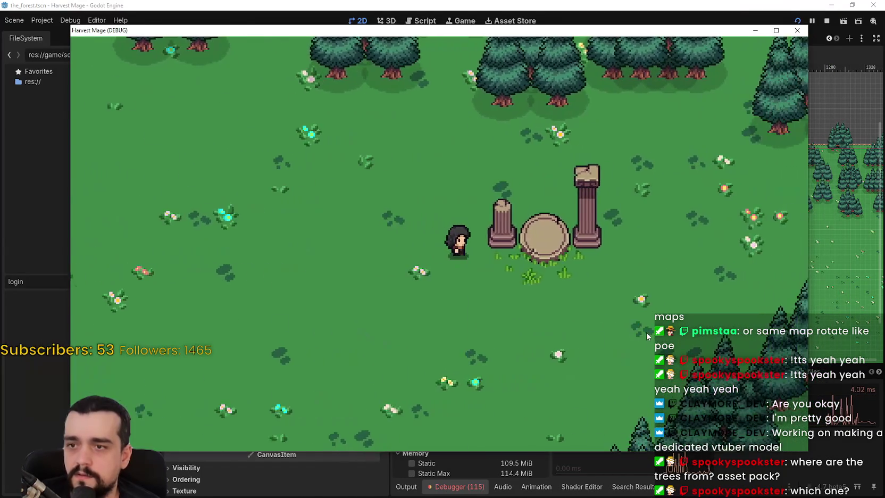
{"action": "key", "text": "d"}
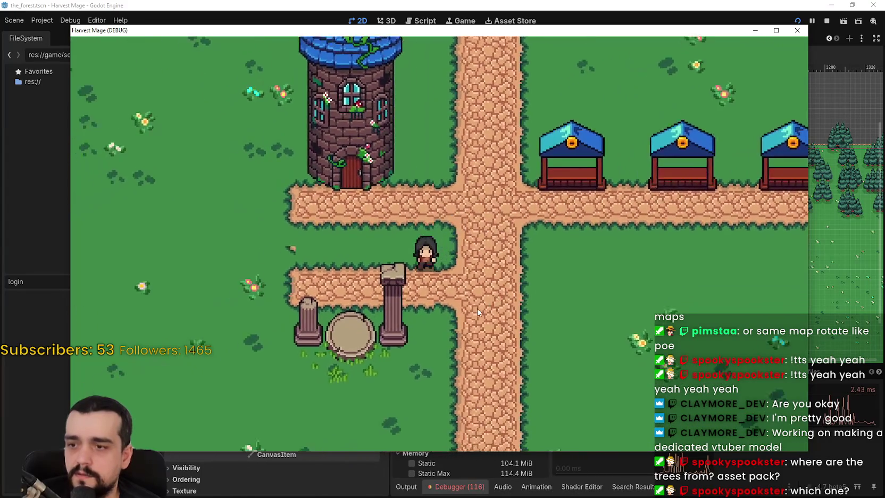
{"action": "key", "text": "d"}
{"action": "key", "text": "d"}
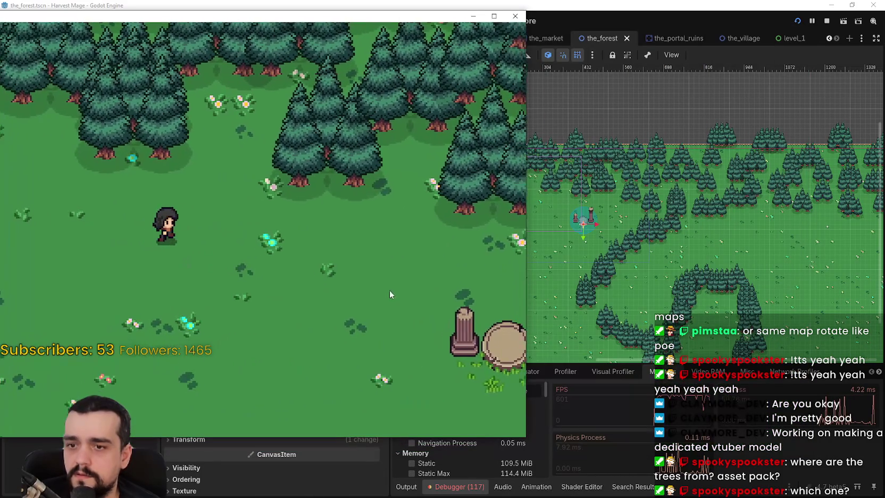
{"action": "key", "text": "d"}
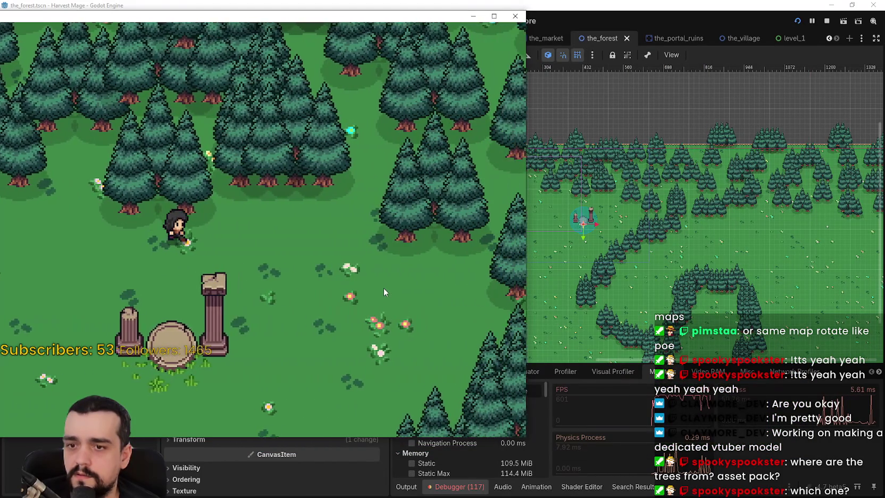
{"action": "key", "text": "d"}
{"action": "key", "text": "s"}
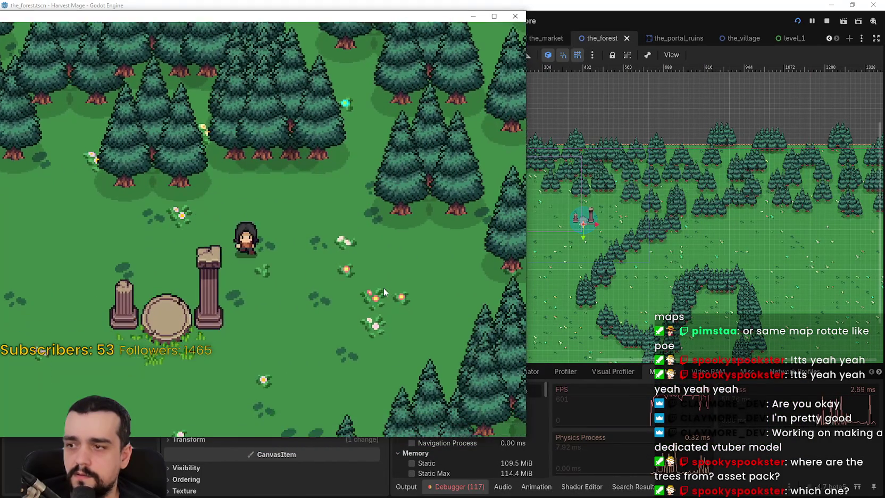
{"action": "key", "text": "a"}
{"action": "key", "text": "d"}
{"action": "key", "text": "d"}
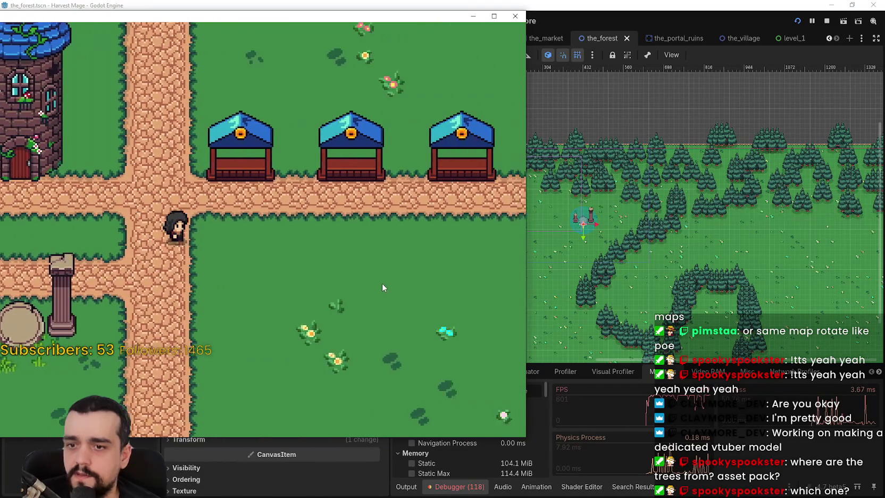
{"action": "key", "text": "a"}
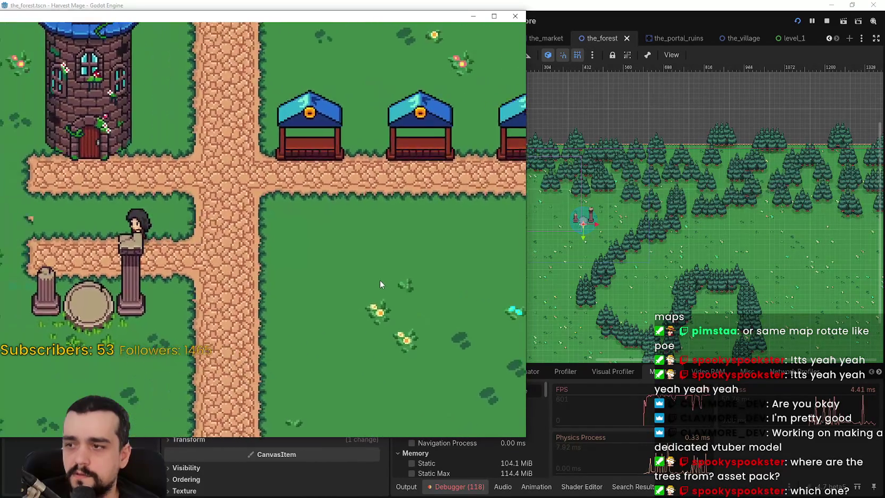
{"action": "key", "text": "d"}
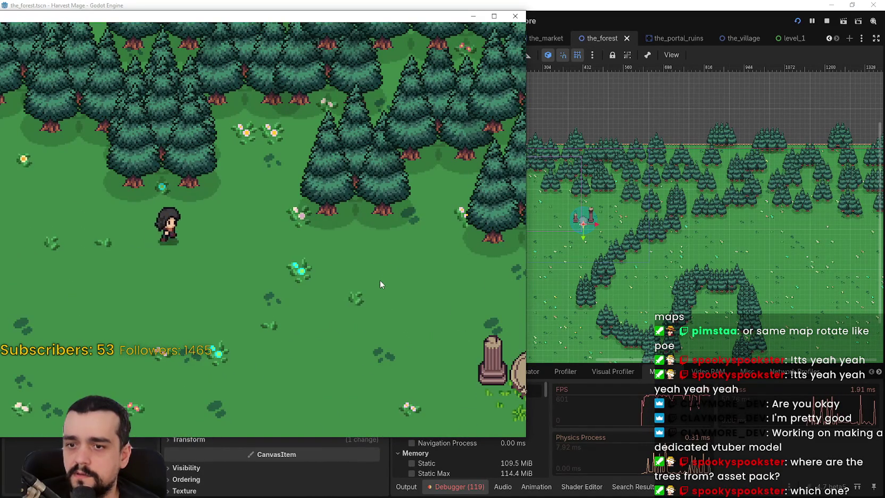
{"action": "key", "text": "a"}
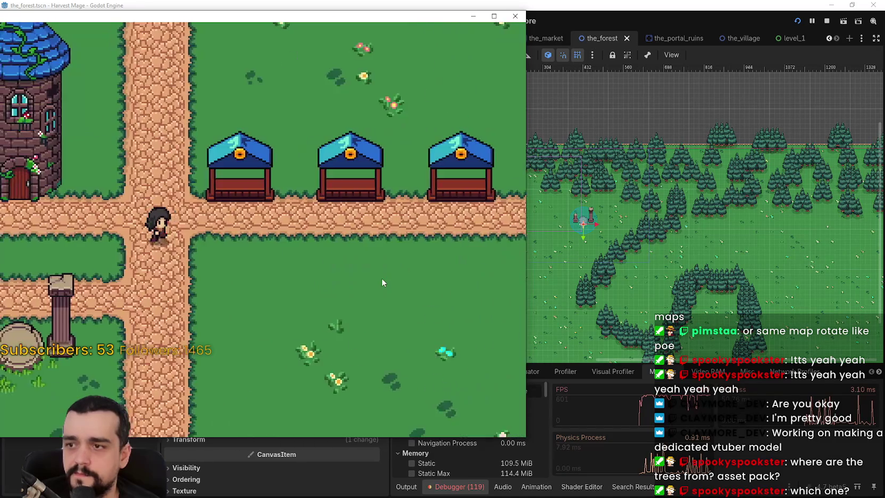
Step: Make more portal round trips, then move the game window aside and view the Remote scene tree
{"action": "key", "text": "a"}
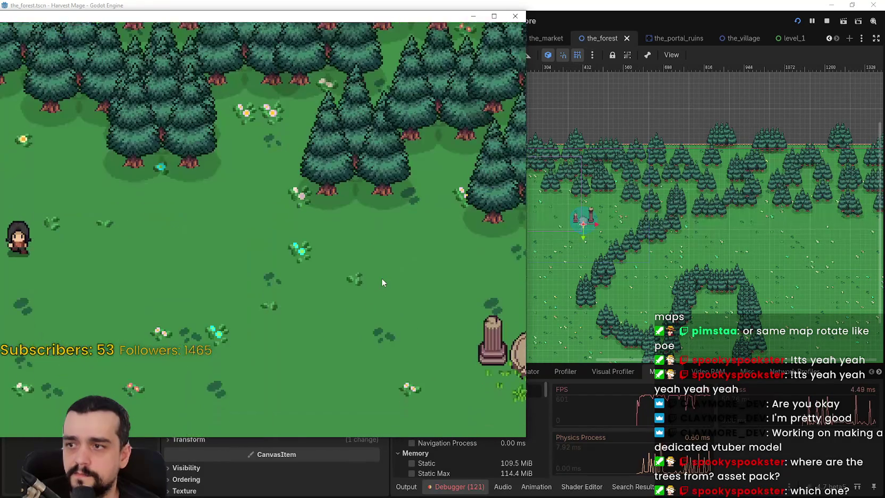
{"action": "key", "text": "d"}
{"action": "key", "text": "d"}
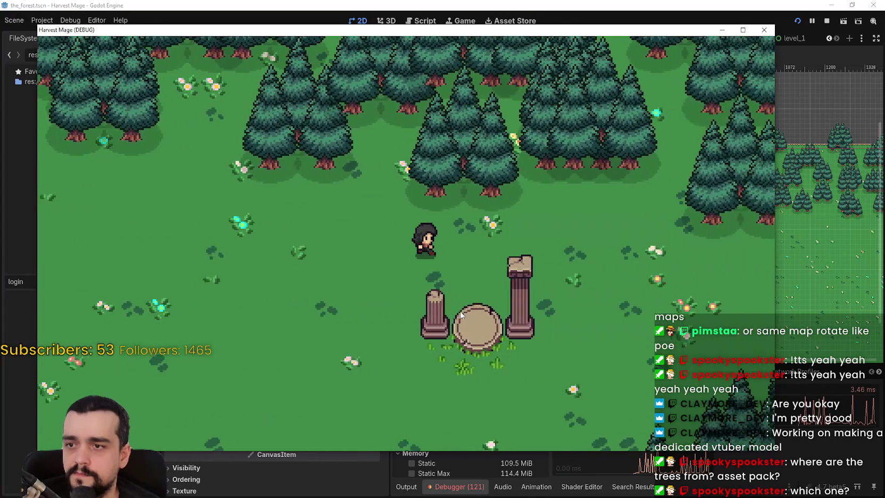
{"action": "key", "text": "a"}
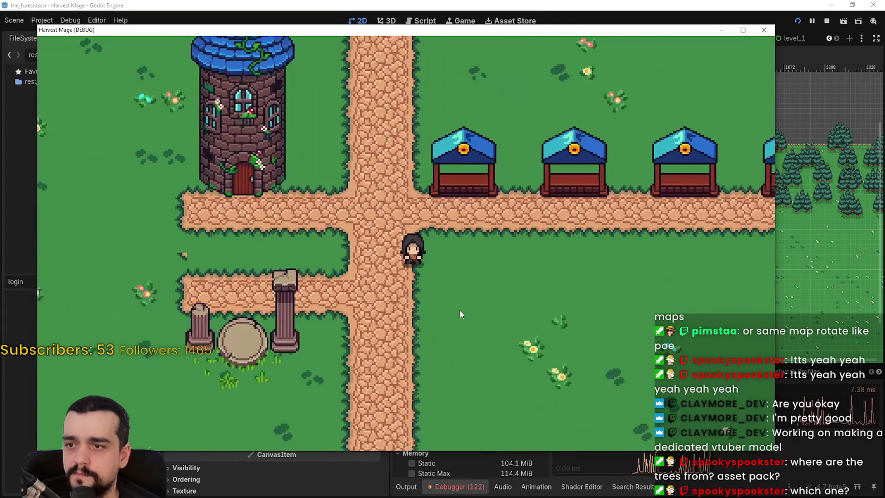
{"action": "key", "text": "d"}
{"action": "key", "text": "d"}
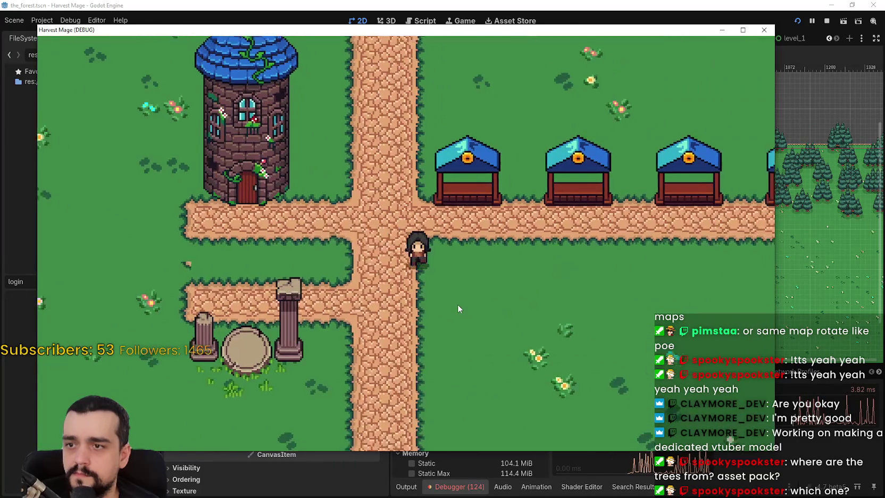
{"action": "key", "text": "a"}
{"action": "key", "text": "d"}
{"action": "key", "text": "s"}
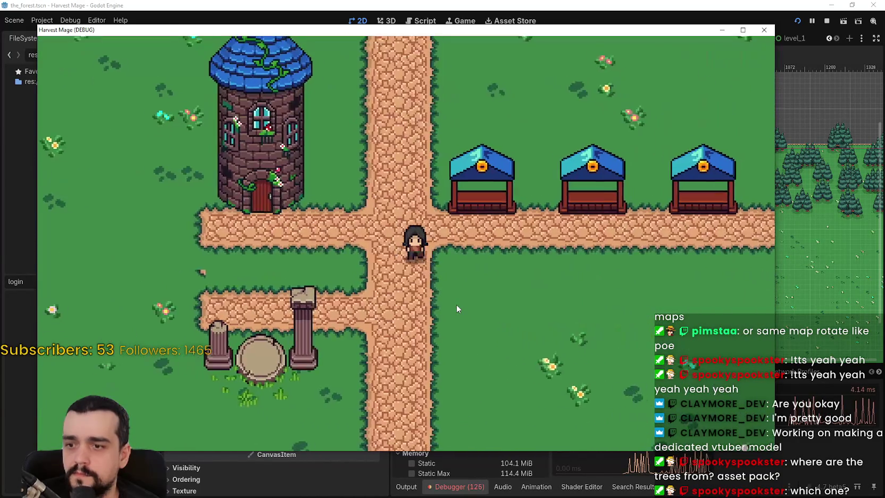
{"action": "key", "text": "w"}
{"action": "key", "text": "d"}
{"action": "key", "text": "d"}
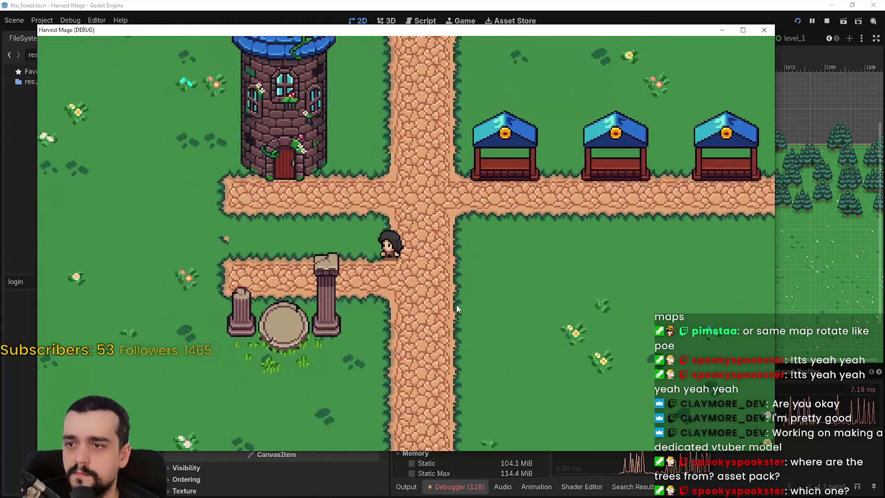
{"action": "key", "text": "w"}
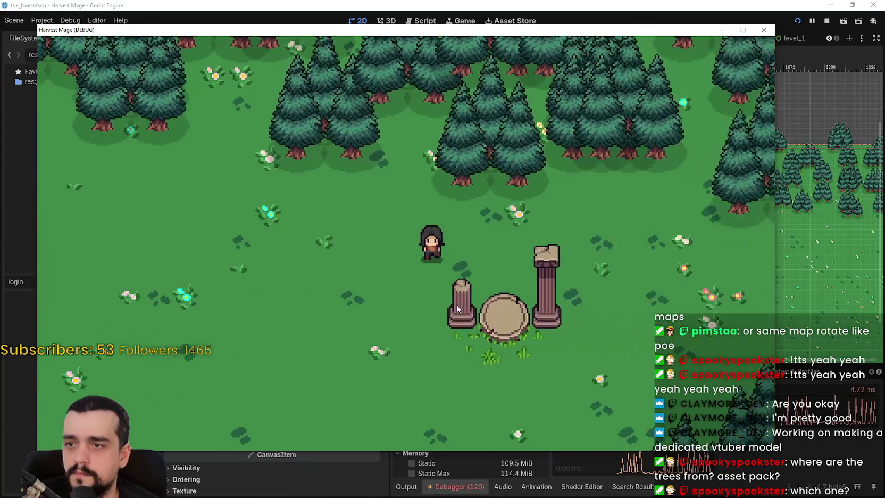
{"action": "key", "text": "a"}
{"action": "key", "text": "w"}
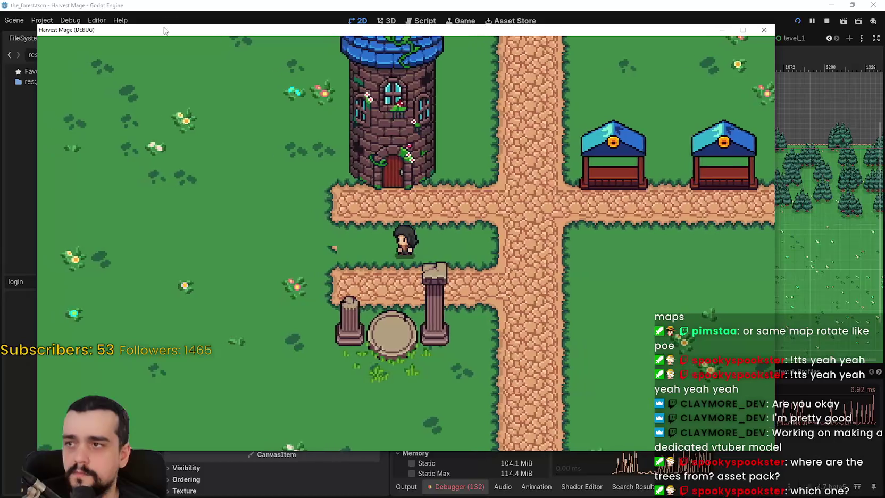
{"action": "mouse_move", "coordinate": [251, 29]}
{"action": "left_mouse_down"}
{"action": "mouse_move", "coordinate": [450, 108]}
{"action": "mouse_move", "coordinate": [475, 64]}
{"action": "left_mouse_up"}
{"action": "left_click", "coordinate": [180, 70]}
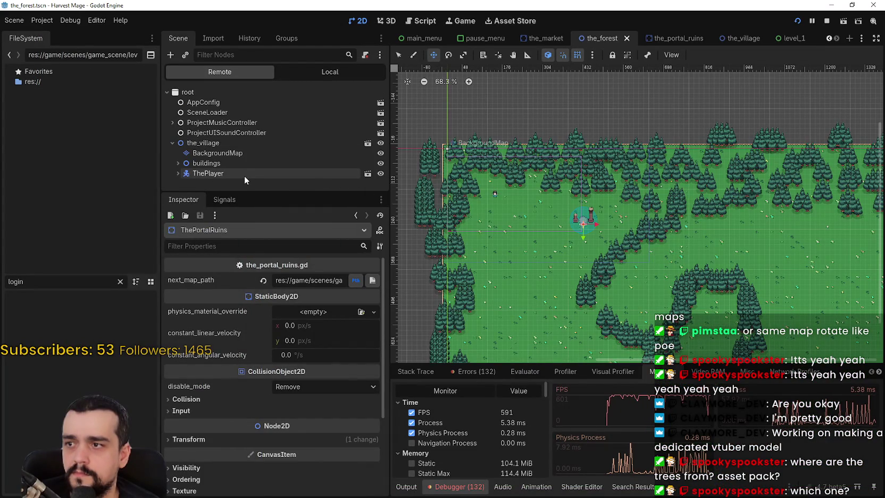
Step: Walk from the forest to the village and back through the portal, then close the game
{"action": "key", "text": "alt+Tab"}
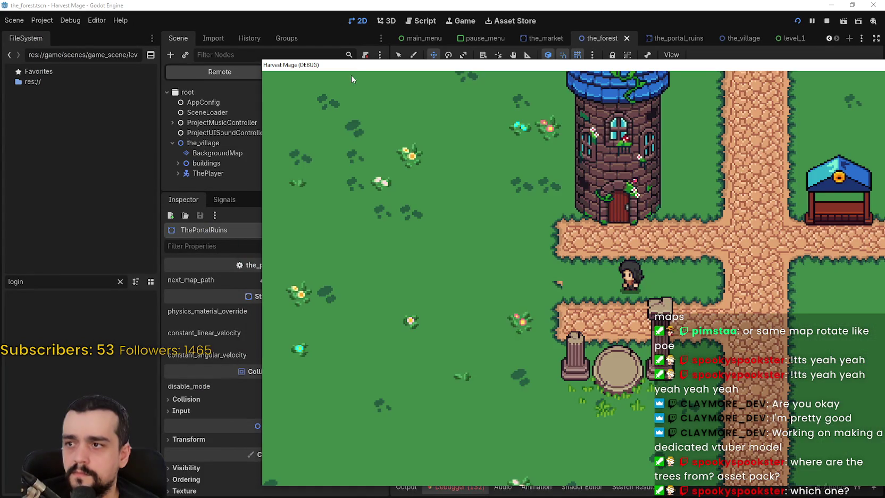
{"action": "left_click_drag", "start_coordinate": [351, 65], "coordinate": [352, 52]}
{"action": "key", "text": "d"}
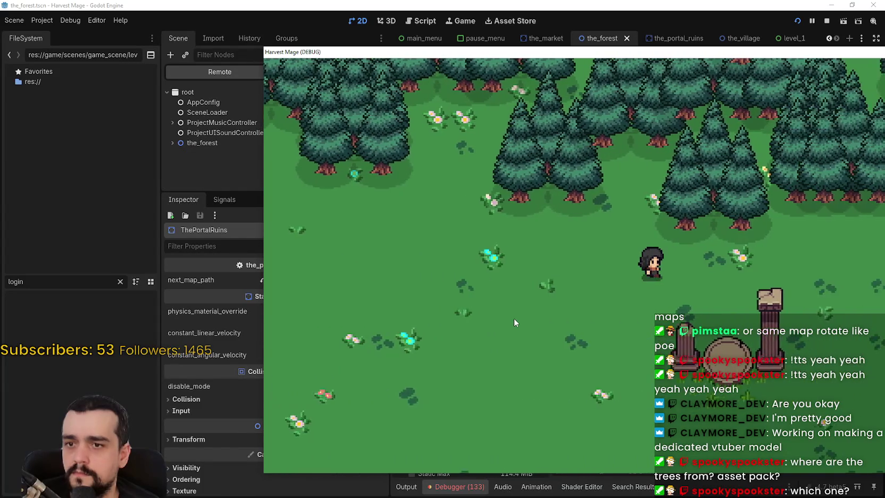
{"action": "key", "text": "a"}
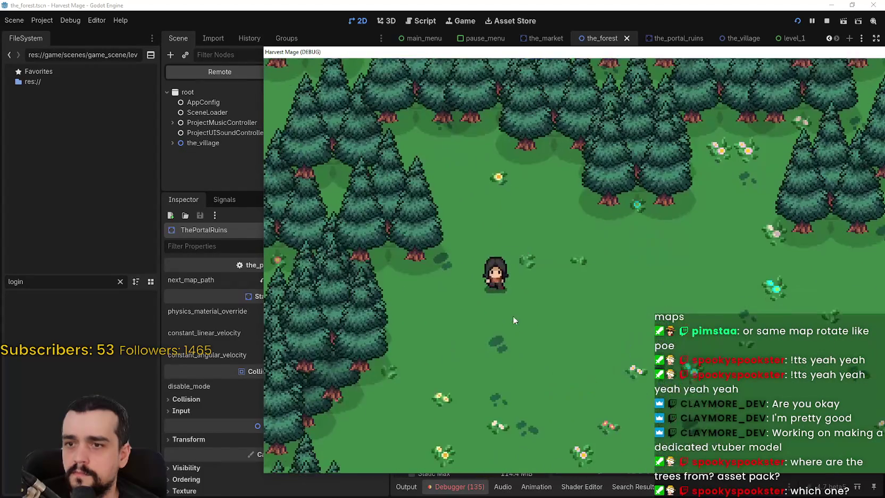
{"action": "key", "text": "d"}
{"action": "left_click_drag", "start_coordinate": [801, 55], "coordinate": [526, 67]}
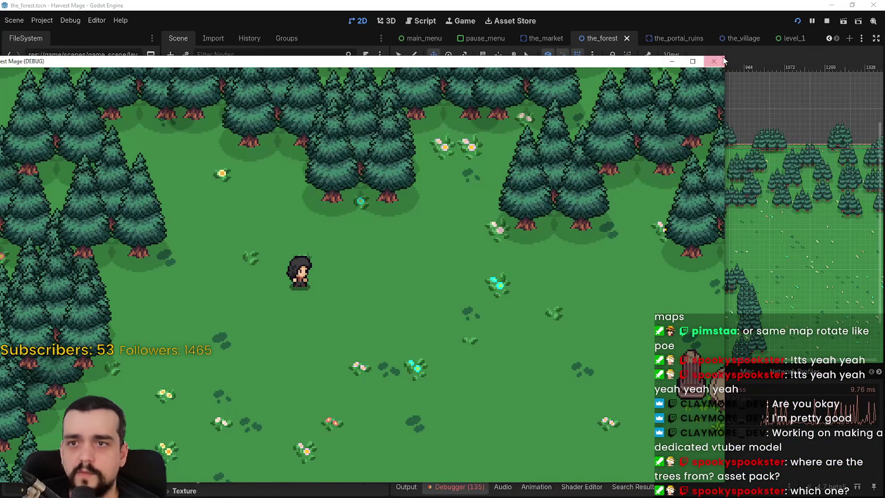
{"action": "left_click", "coordinate": [714, 61]}
{"action": "key", "text": "ctrl+s"}
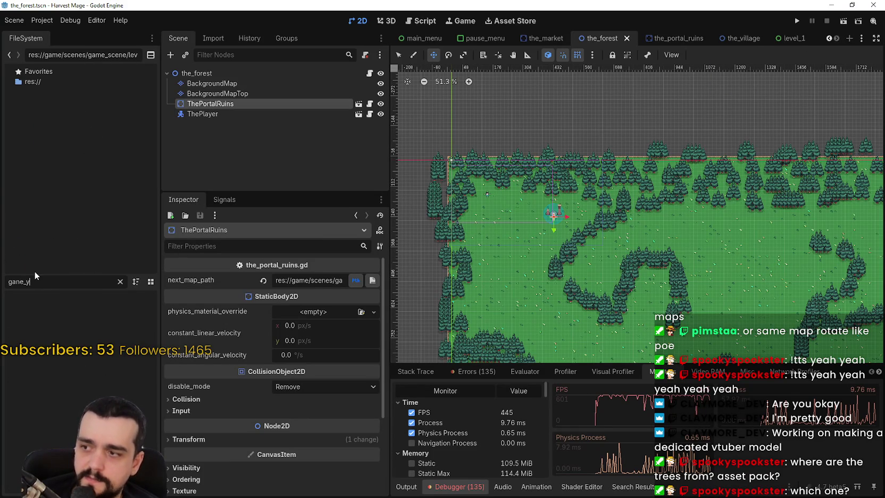
Step: Edit the FileSystem dock's filter text, retyping 'ne' then trimming it
{"action": "key", "text": "BackSpace"}
{"action": "key", "text": "BackSpace"}
{"action": "key", "text": "BackSpace"}
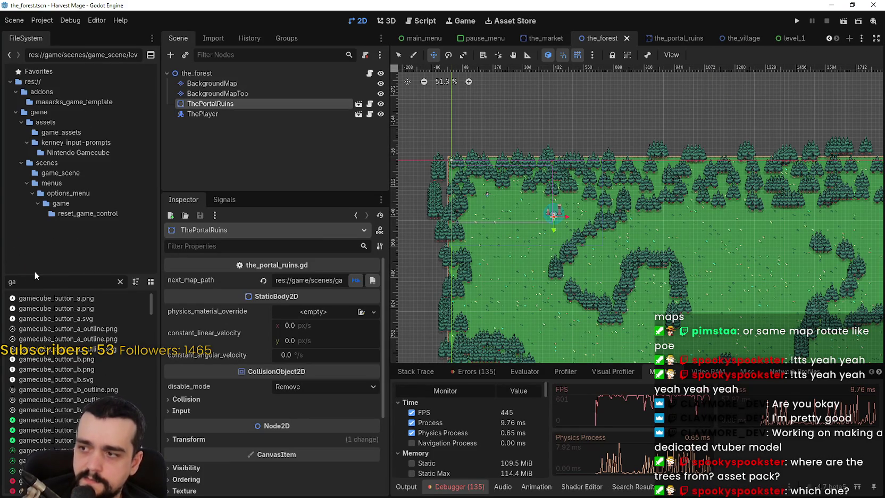
{"action": "type", "text": "ne"}
{"action": "key", "text": "BackSpace"}
{"action": "key", "text": "BackSpace"}
{"action": "key", "text": "BackSpace"}
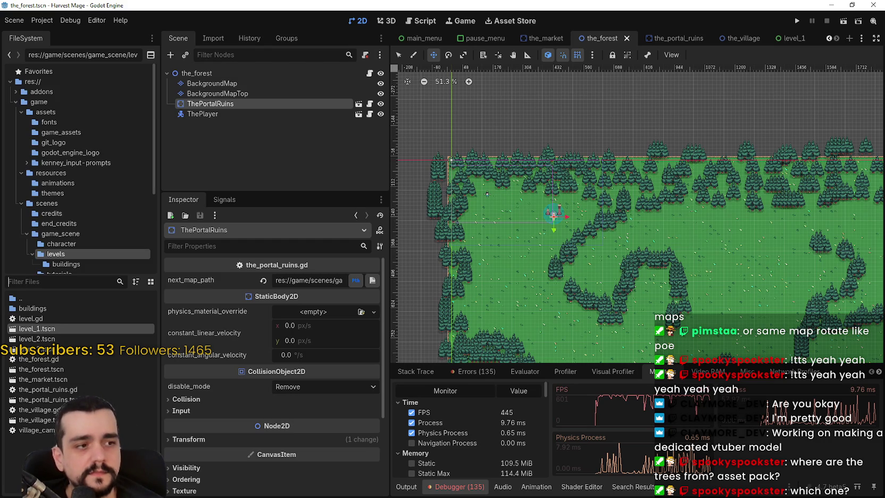
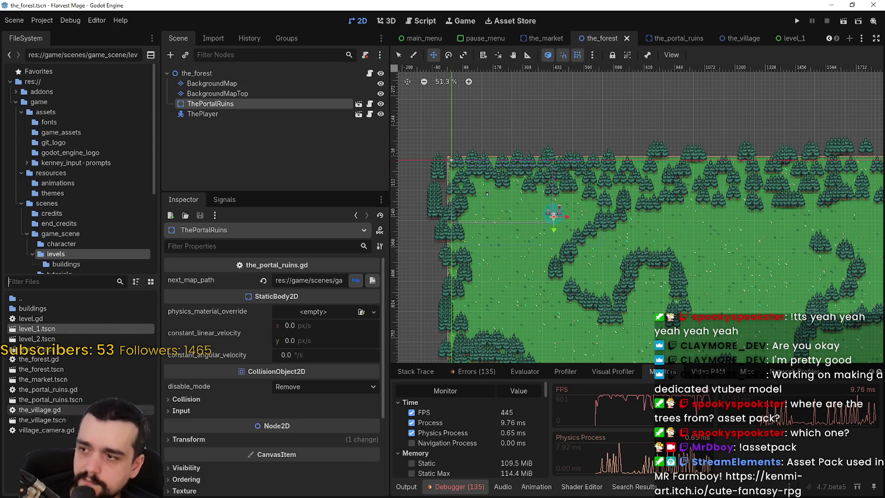
Step: Filter the FileSystem for 'game_ui', open game_ui.tscn, and select its SceneLister node
{"action": "type", "text": "ame_u"}
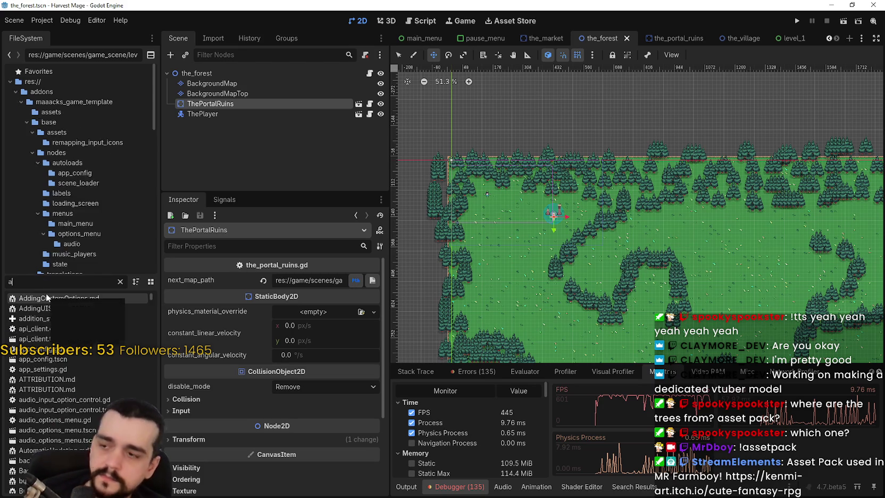
{"action": "key", "text": "BackSpace"}
{"action": "key", "text": "BackSpace"}
{"action": "key", "text": "BackSpace"}
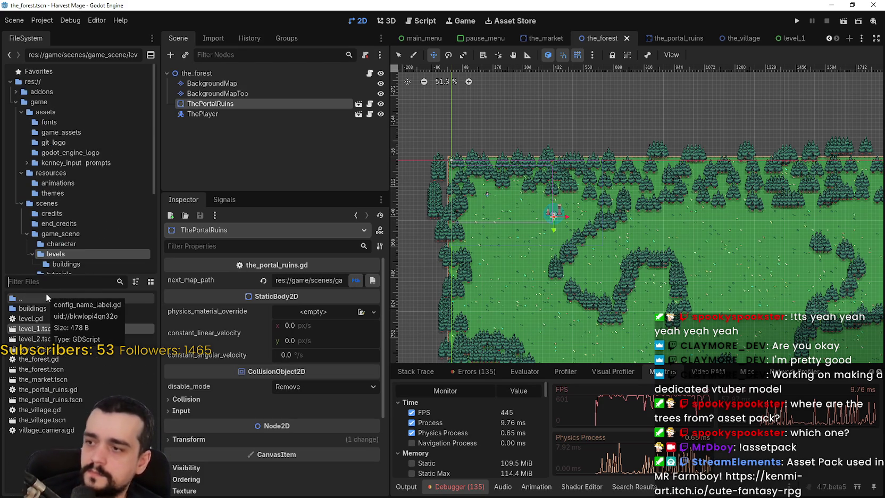
{"action": "type", "text": "gd"}
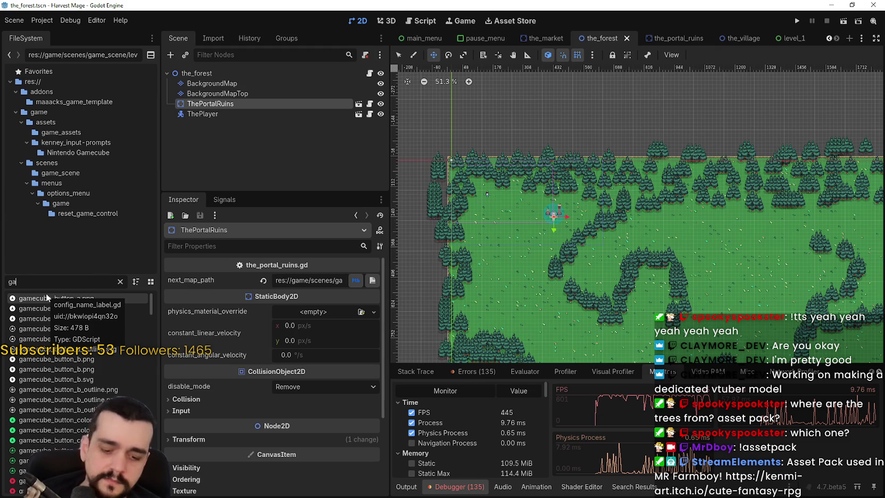
{"action": "key", "text": "BackSpace"}
{"action": "key", "text": "BackSpace"}
{"action": "type", "text": "game_ui"}
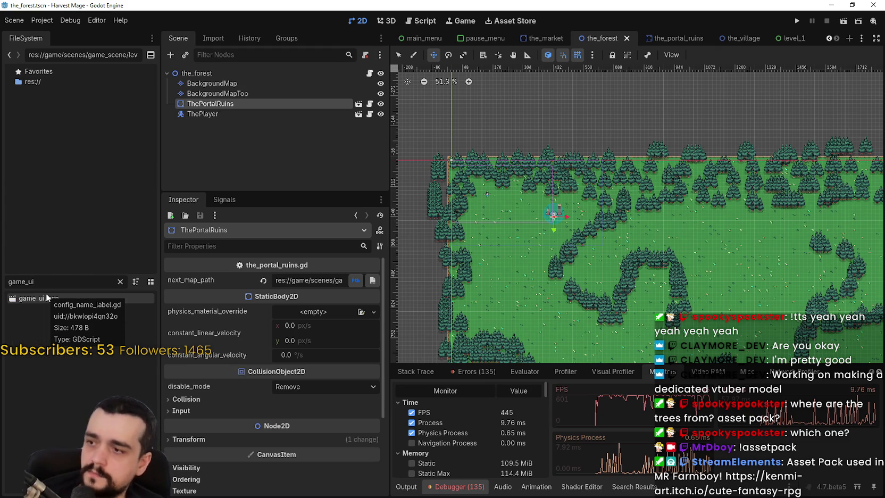
{"action": "double_click", "coordinate": [46, 295]}
{"action": "left_click", "coordinate": [230, 122]}
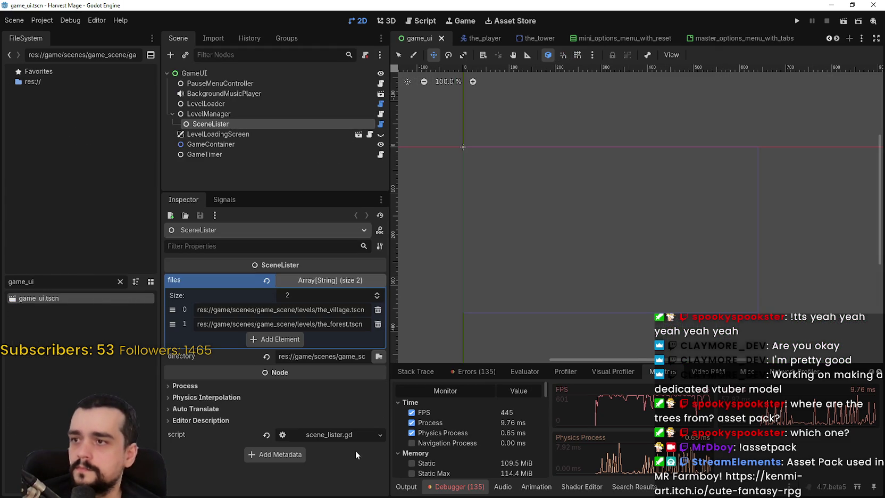
Step: Add a third entry to SceneLister's files list, then delete it, leaving two levels
{"action": "left_click", "coordinate": [280, 338]}
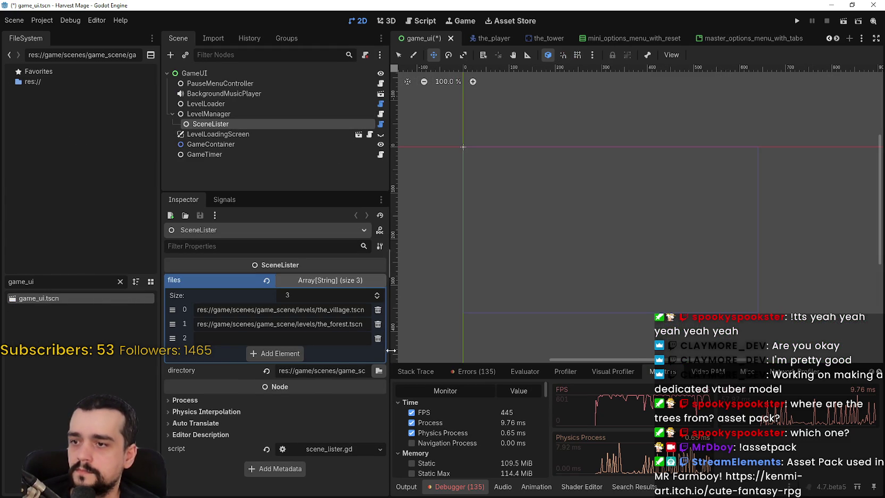
{"action": "left_click_drag", "start_coordinate": [390, 346], "coordinate": [481, 350]}
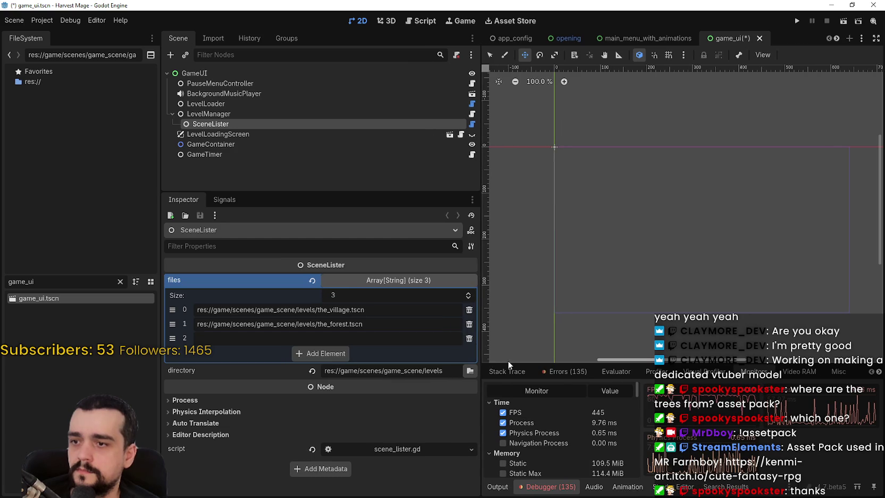
{"action": "left_click", "coordinate": [469, 339]}
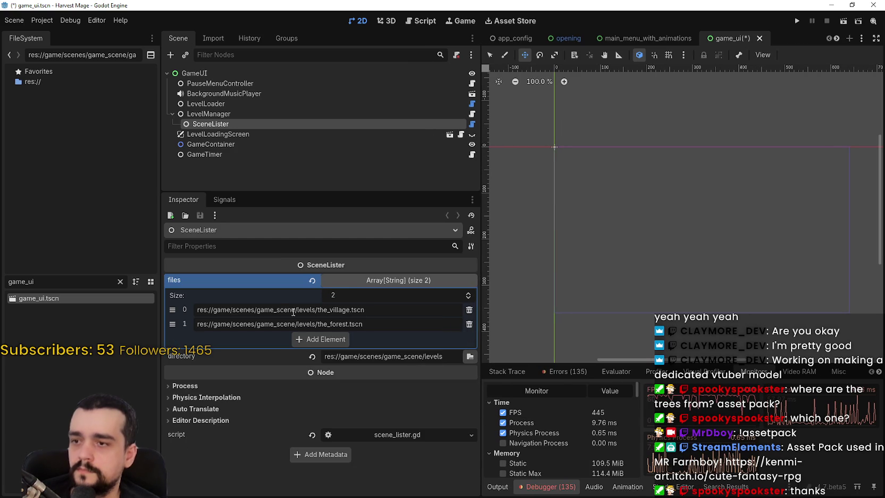
Step: Select the LevelManager node to view its settings in a wider Inspector
{"action": "left_click", "coordinate": [207, 144]}
{"action": "left_click", "coordinate": [207, 122]}
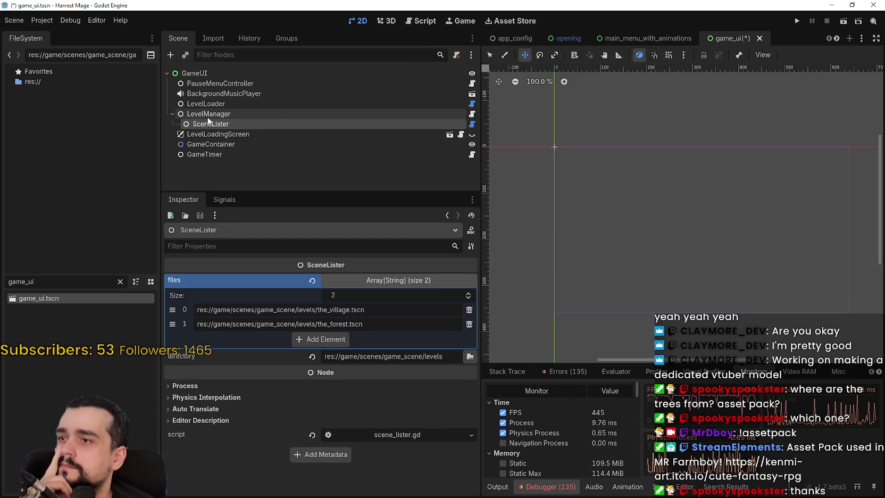
{"action": "left_click", "coordinate": [208, 116]}
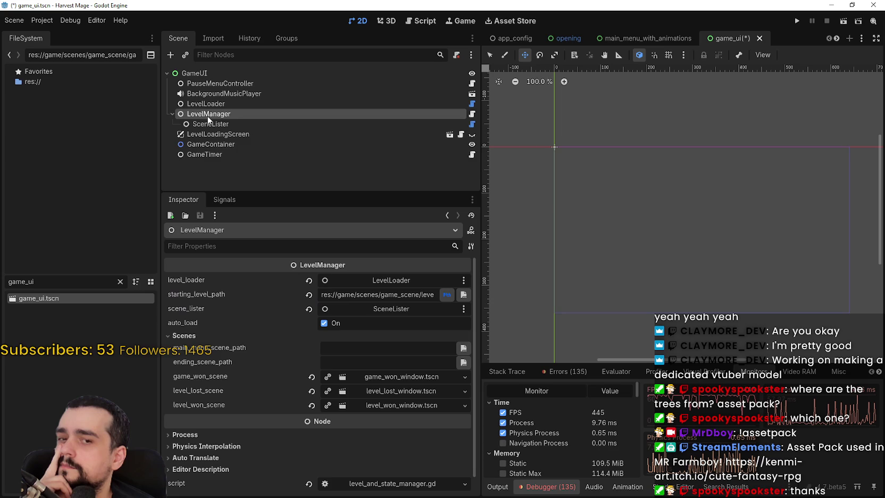
{"action": "left_click_drag", "start_coordinate": [480, 318], "coordinate": [583, 312]}
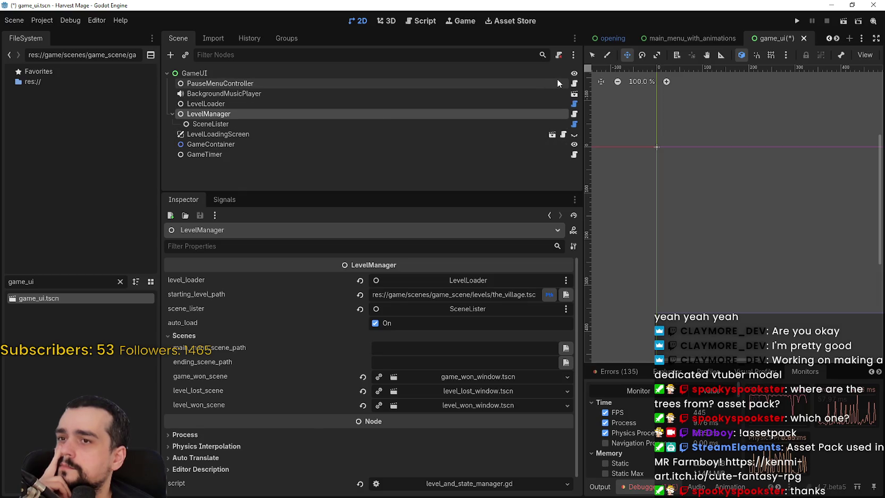
Step: Open the LevelManager script, then save the game_ui scene with Ctrl+S
{"action": "left_click", "coordinate": [574, 113]}
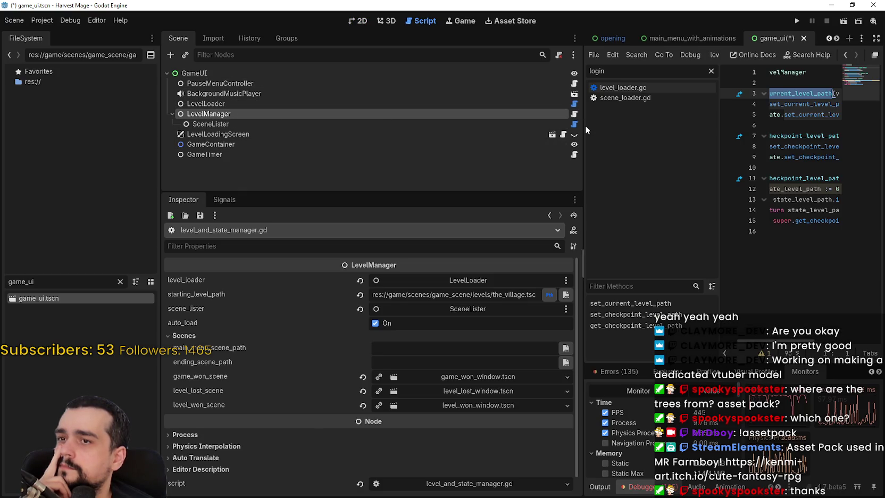
{"action": "left_click_drag", "start_coordinate": [583, 134], "coordinate": [375, 135]}
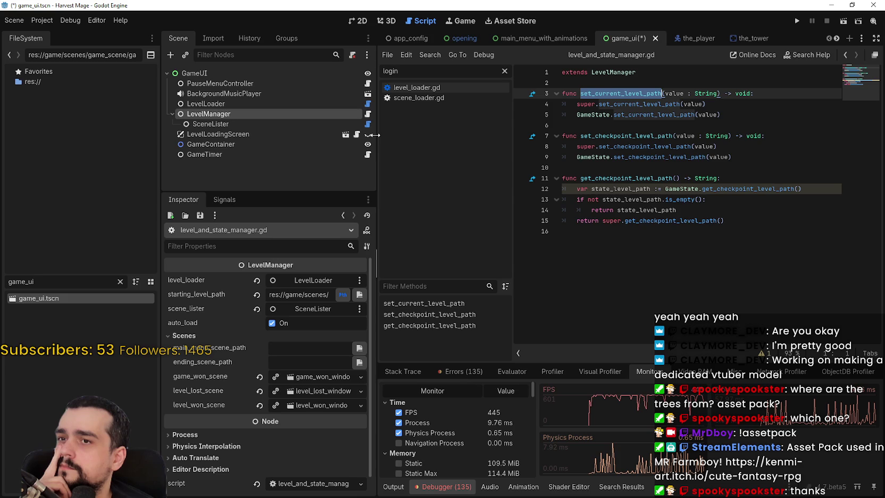
{"action": "left_click", "coordinate": [267, 121]}
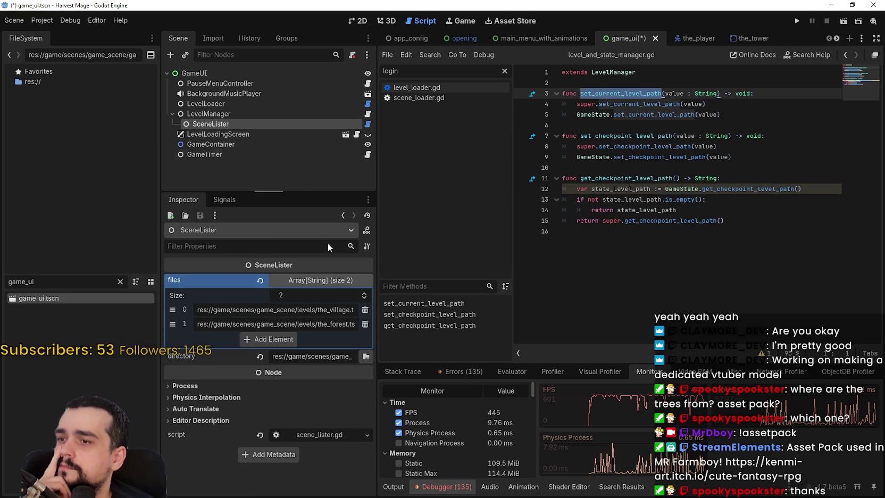
{"action": "left_click_drag", "start_coordinate": [378, 312], "coordinate": [436, 315]}
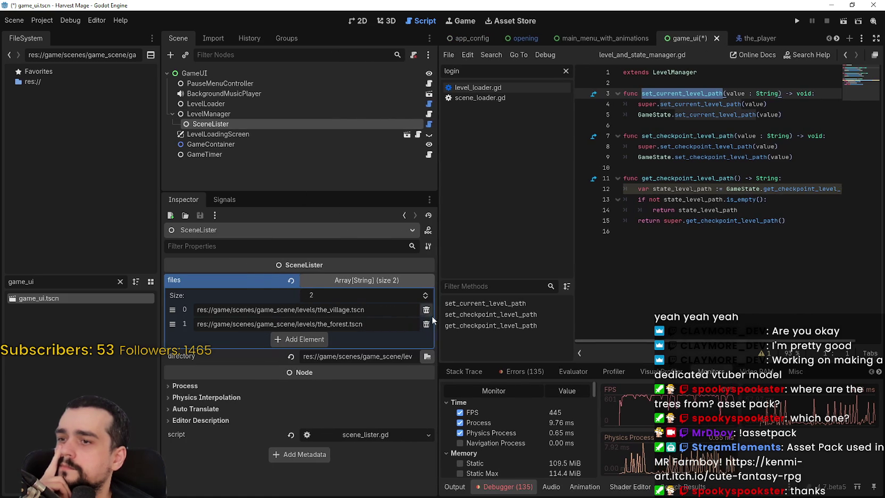
{"action": "left_click", "coordinate": [697, 242]}
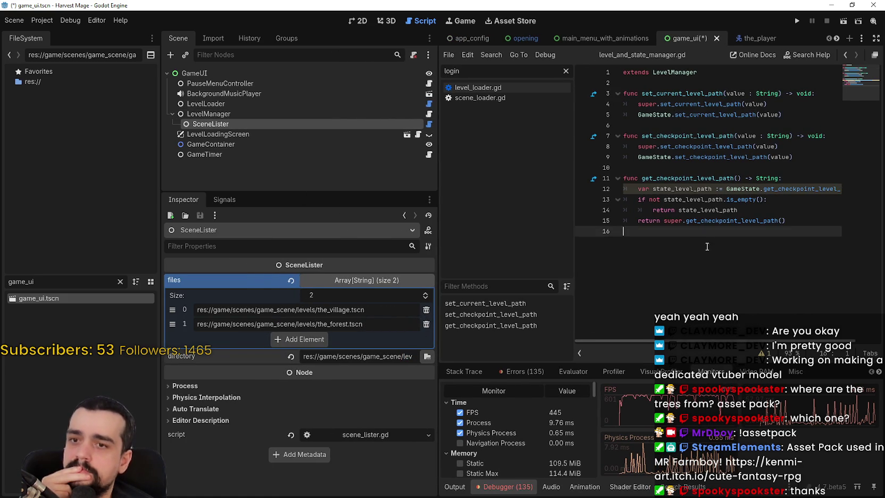
{"action": "key", "text": "ctrl+s"}
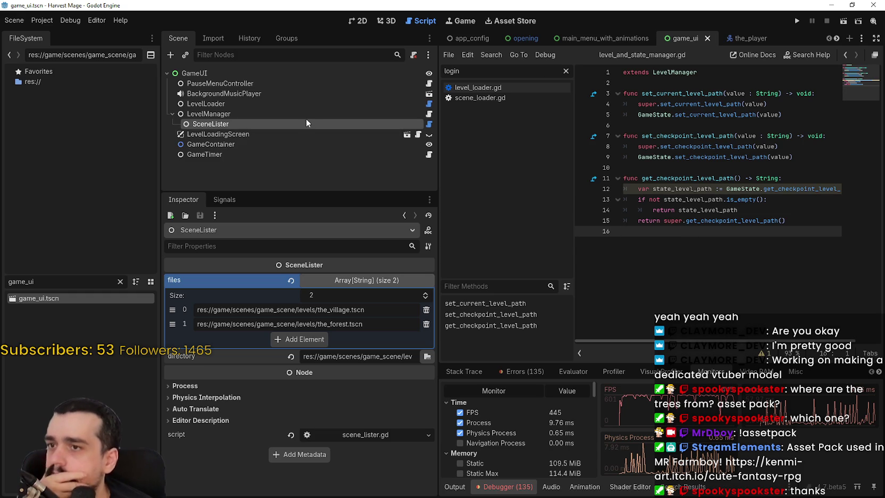
Step: Browse the SceneLister, LevelManager and LevelLoadingScreen scripts, then return to the 2D view
{"action": "left_click", "coordinate": [429, 125]}
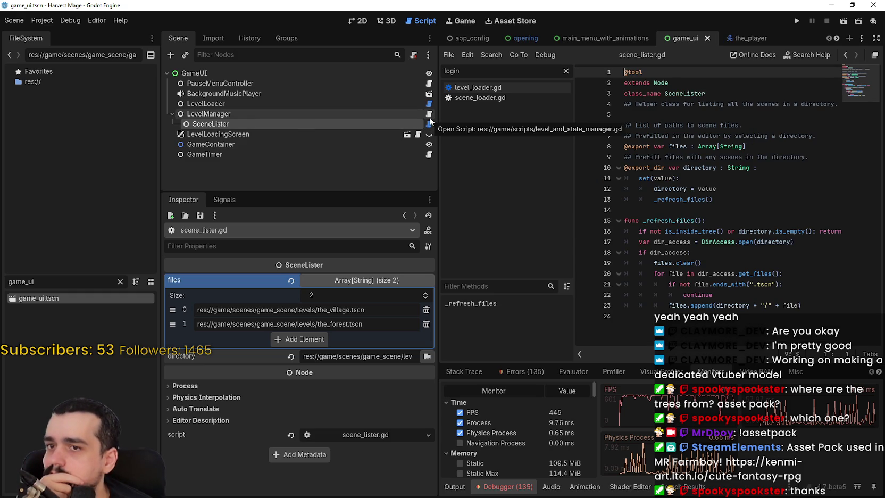
{"action": "left_click", "coordinate": [429, 115]}
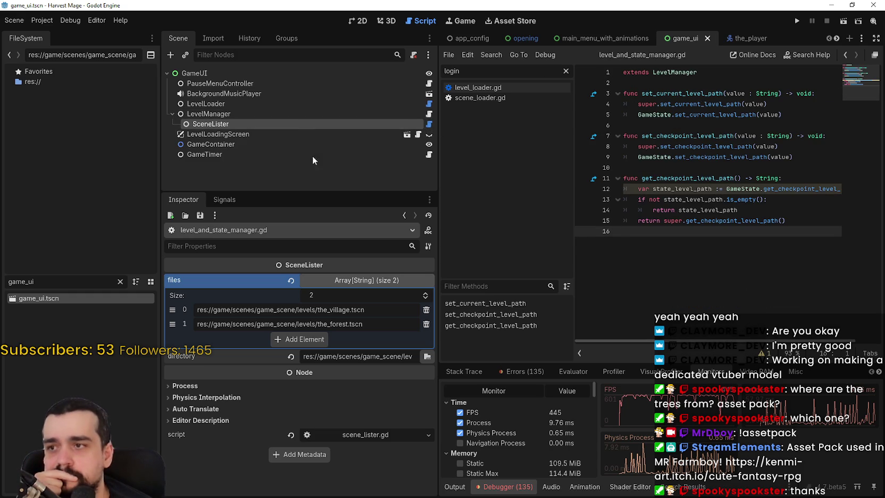
{"action": "left_click", "coordinate": [419, 134]}
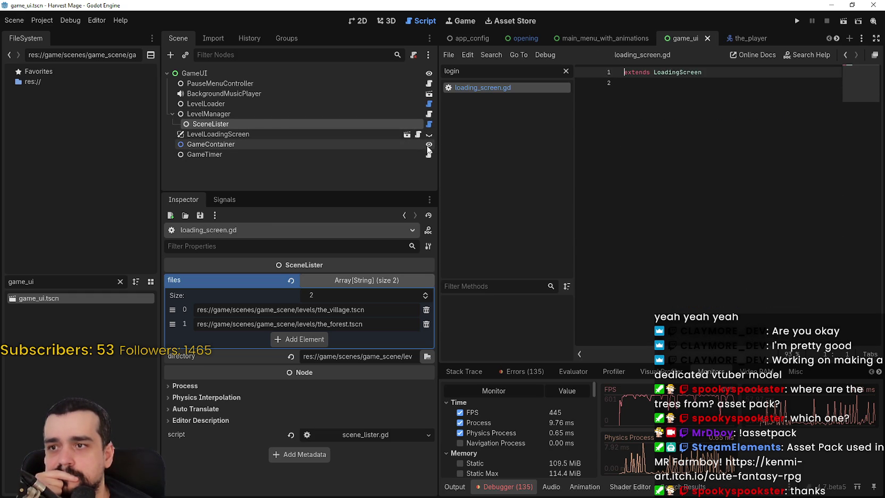
{"action": "left_click", "coordinate": [245, 134]}
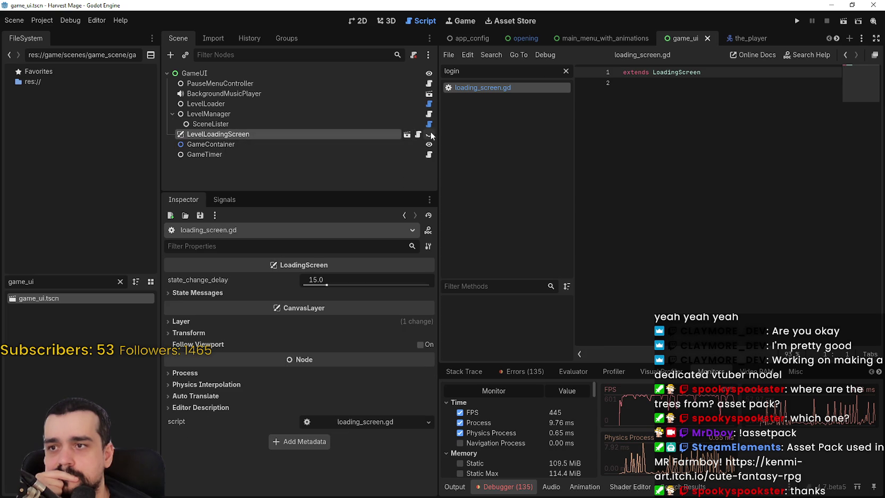
{"action": "left_click", "coordinate": [358, 20]}
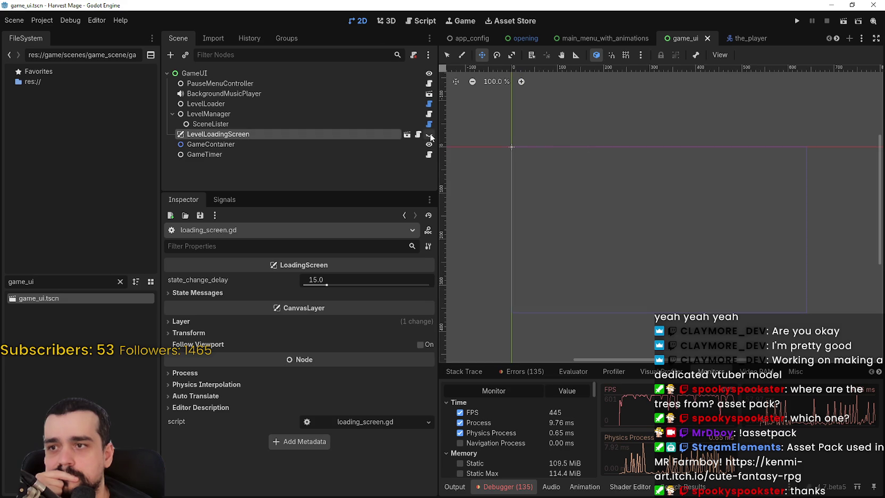
Step: Toggle the LevelLoadingScreen visibility on and off, then open the GameTimer's game_timer.gd script
{"action": "left_click", "coordinate": [429, 135]}
{"action": "left_click", "coordinate": [429, 134]}
{"action": "scroll", "coordinate": [653, 190], "scroll_direction": "up", "scroll_amount": 1}
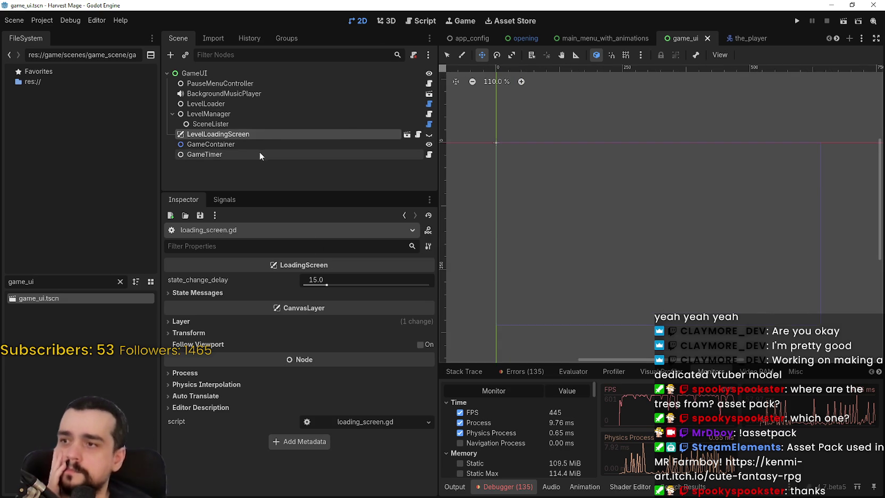
{"action": "left_click", "coordinate": [246, 144]}
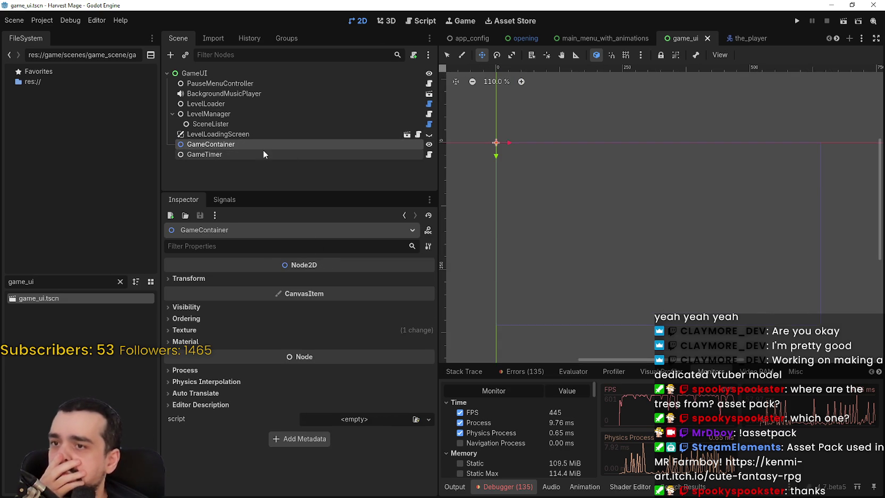
{"action": "left_click", "coordinate": [264, 153]}
{"action": "left_click", "coordinate": [430, 154]}
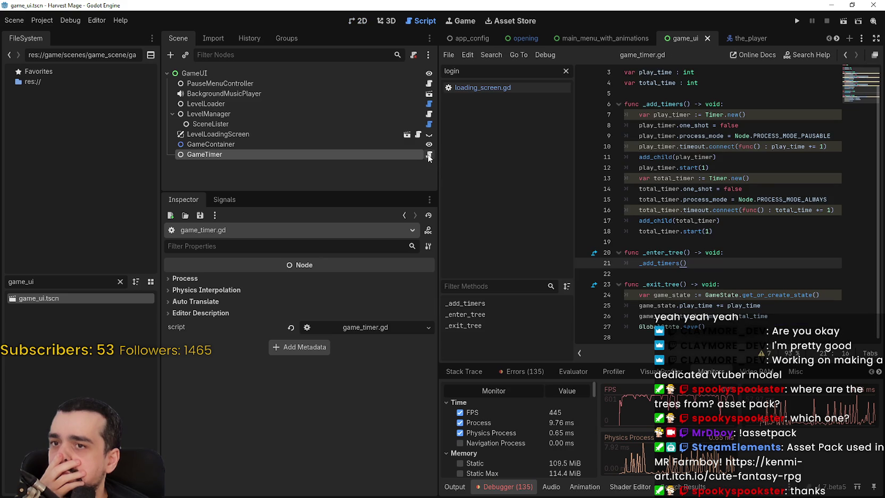
{"action": "left_click", "coordinate": [723, 242]}
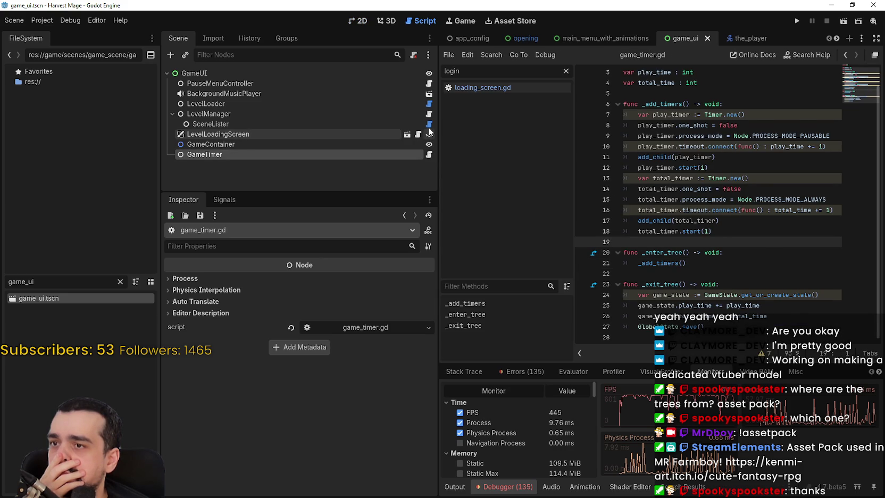
Step: Open scene_lister.gd, then level_and_state_manager.gd, and select set_current_level_path on line 3
{"action": "left_click", "coordinate": [429, 123]}
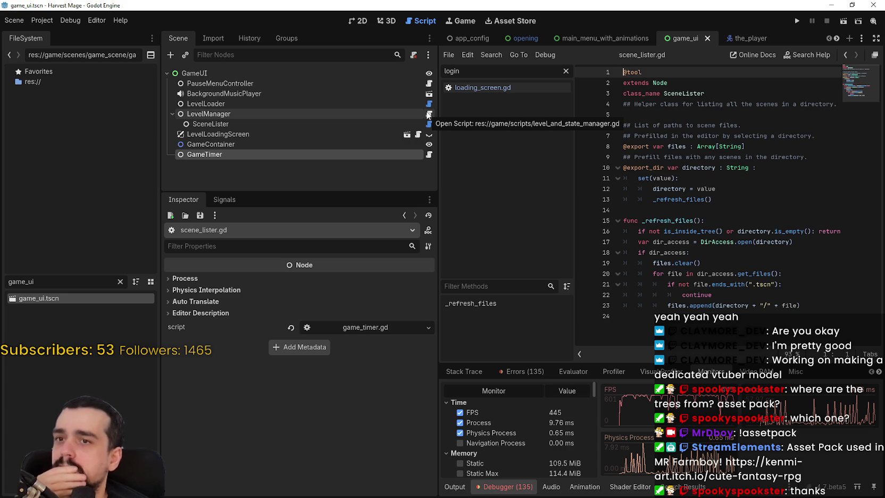
{"action": "left_click", "coordinate": [429, 115]}
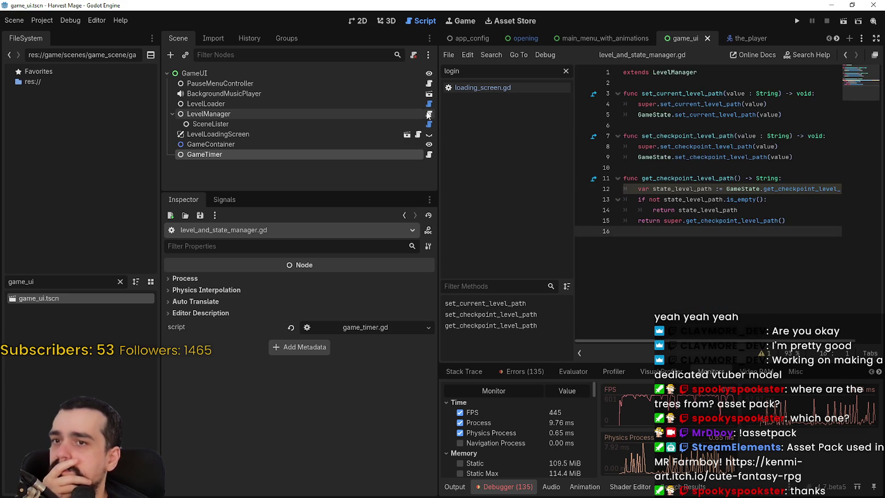
{"action": "left_click", "coordinate": [405, 114]}
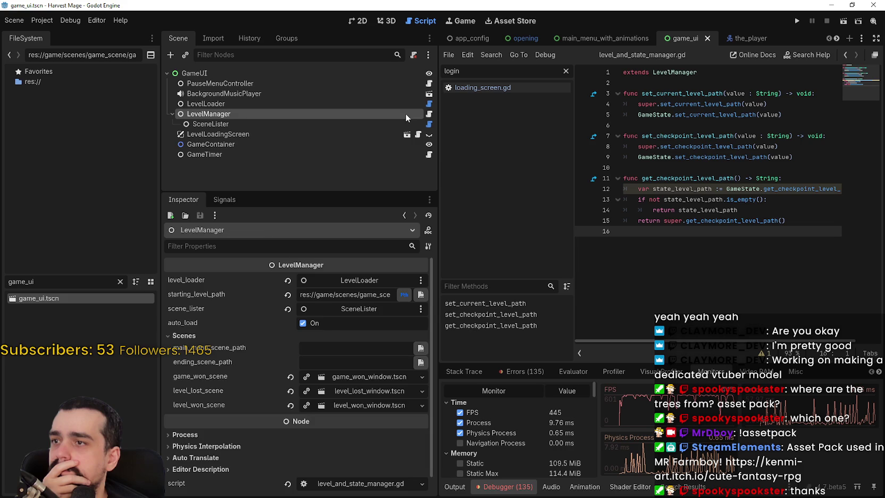
{"action": "double_click", "coordinate": [693, 104]}
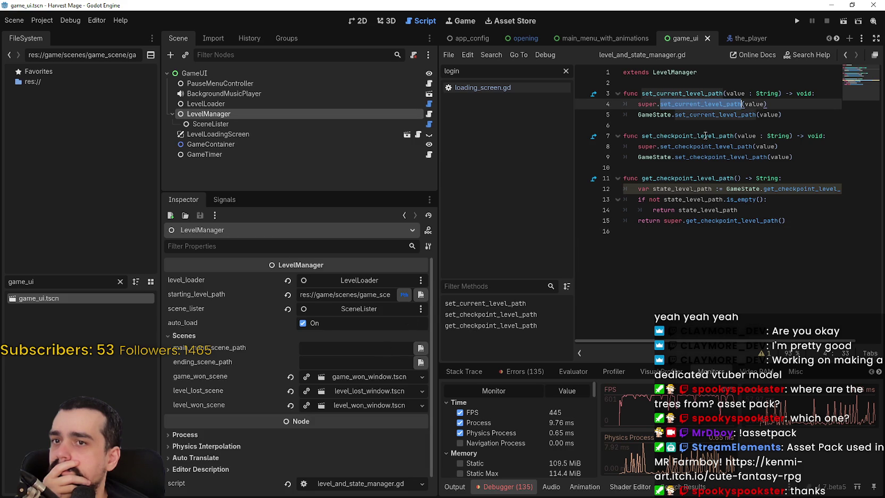
{"action": "left_click", "coordinate": [659, 94]}
{"action": "left_click", "coordinate": [682, 105]}
{"action": "double_click", "coordinate": [686, 97]}
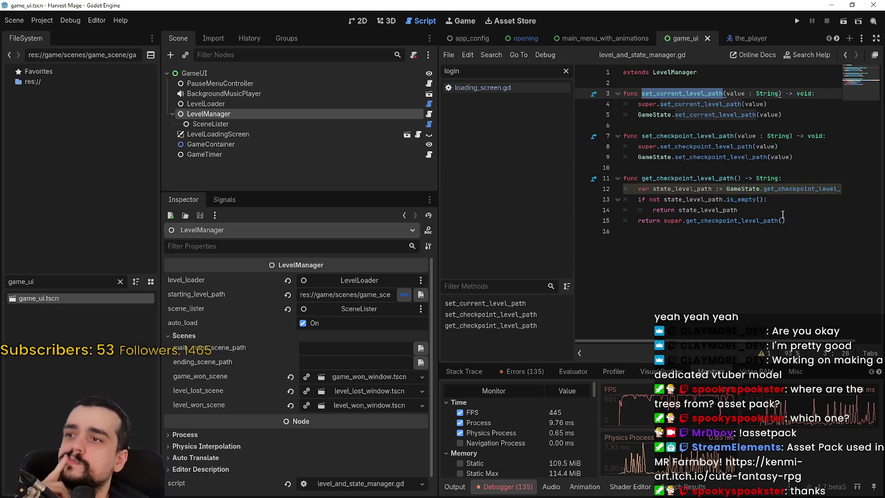
{"action": "left_click", "coordinate": [41, 24]}
{"action": "left_click", "coordinate": [53, 37]}
{"action": "left_click", "coordinate": [192, 75]}
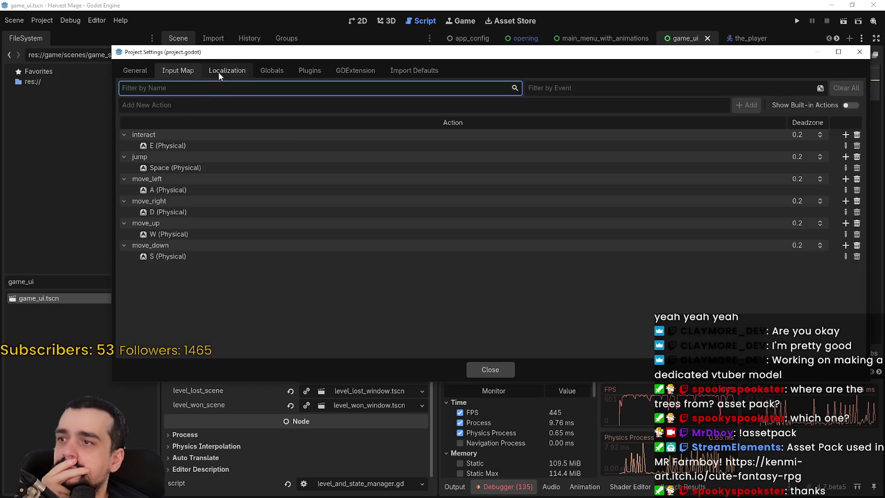
{"action": "left_click", "coordinate": [218, 72]}
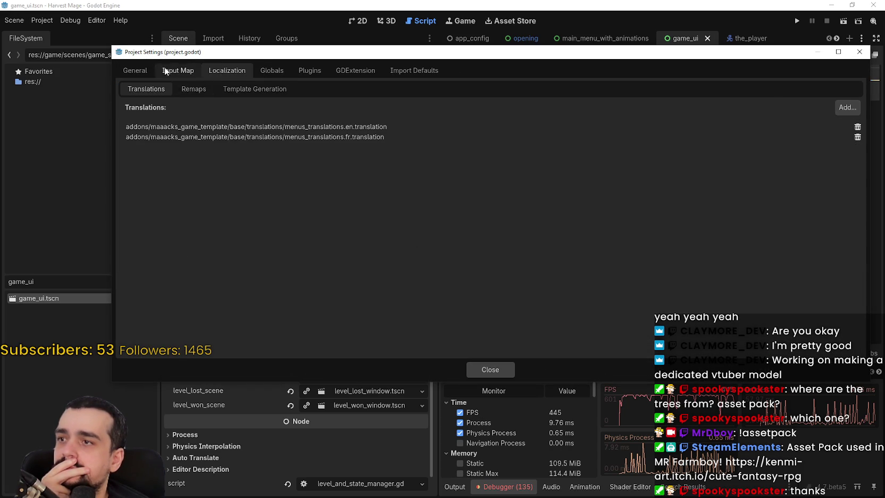
{"action": "left_click", "coordinate": [178, 70]}
{"action": "left_click", "coordinate": [296, 73]}
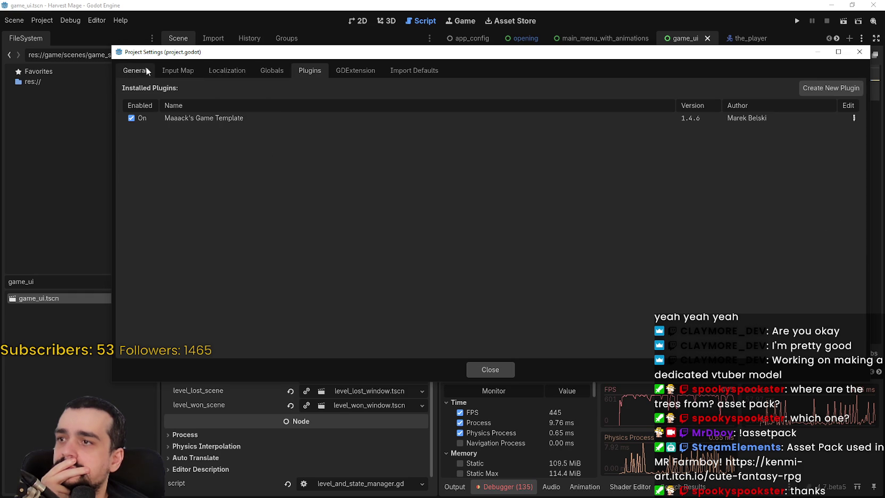
{"action": "left_click", "coordinate": [269, 71]}
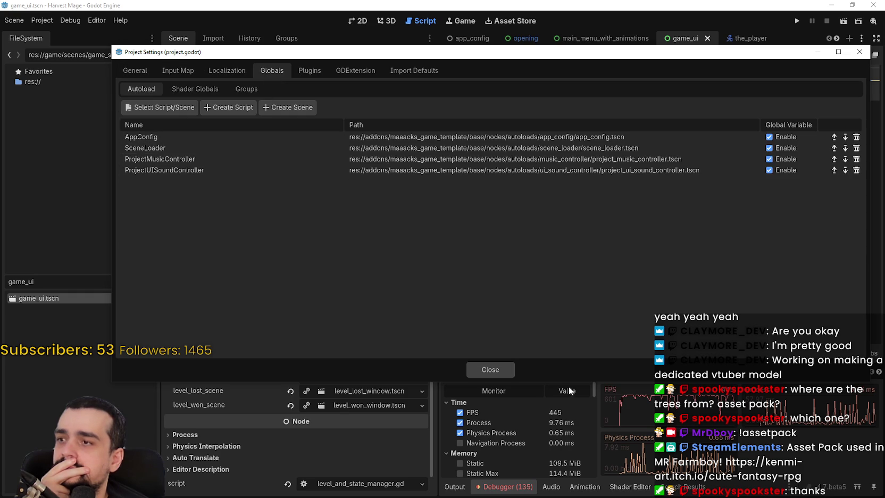
{"action": "left_click", "coordinate": [495, 373]}
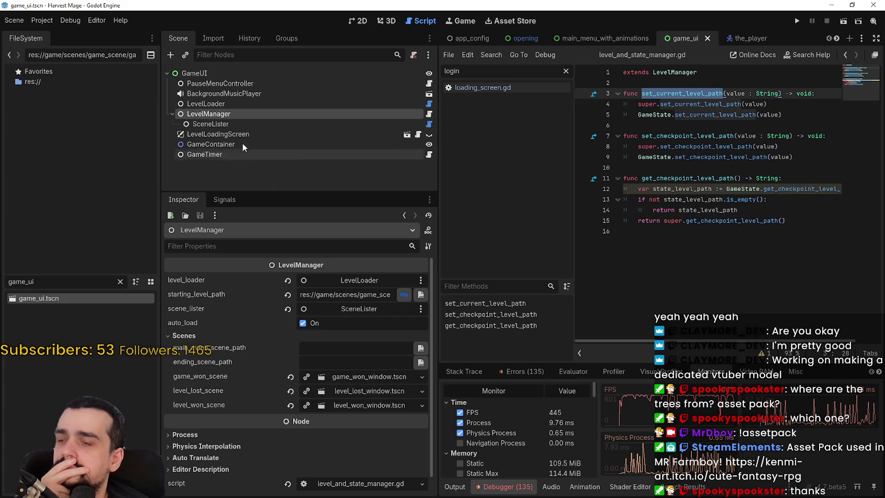
Step: View SceneLister's seven level files, then reselect the set_current_level_path function name
{"action": "left_click", "coordinate": [220, 124]}
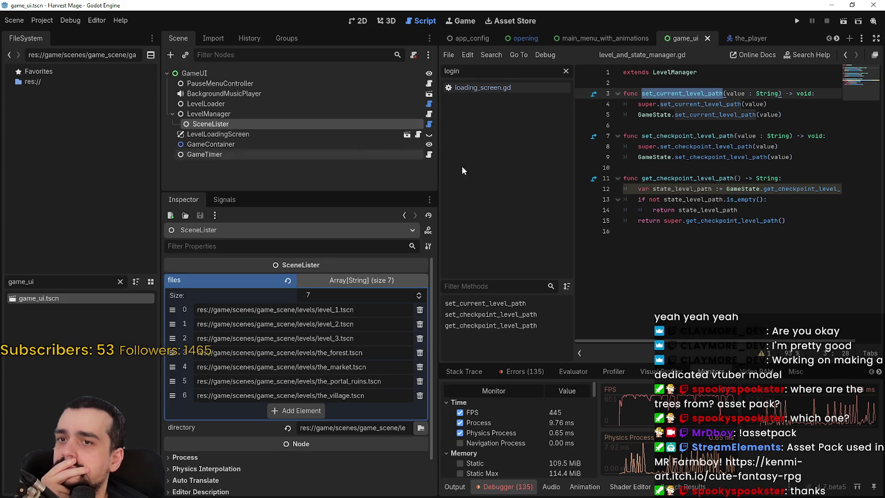
{"action": "left_click", "coordinate": [687, 168]}
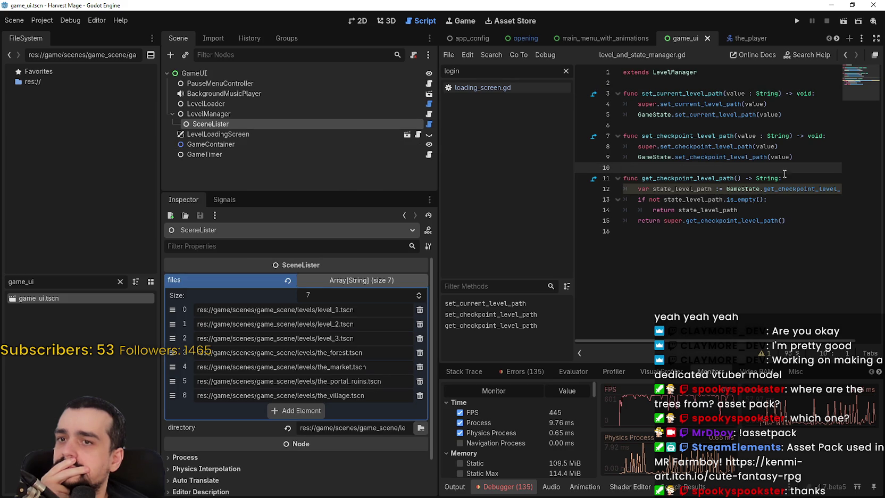
{"action": "mouse_move", "coordinate": [796, 193]}
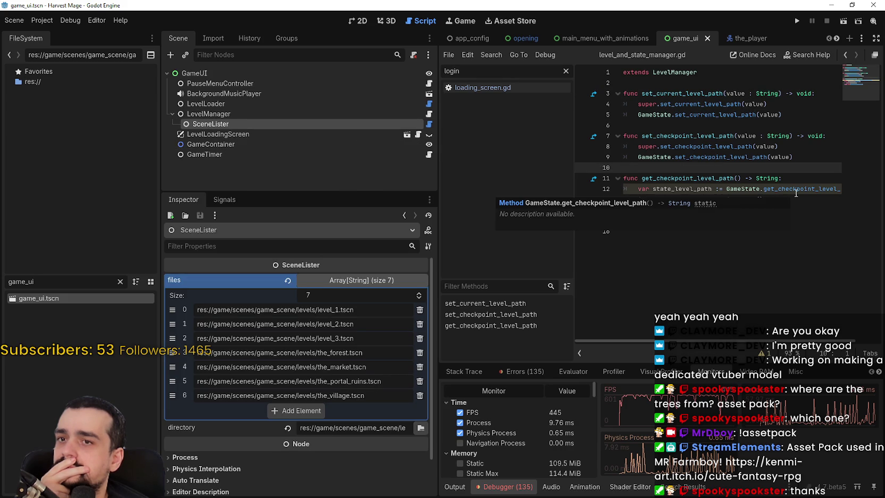
{"action": "mouse_move", "coordinate": [738, 114]}
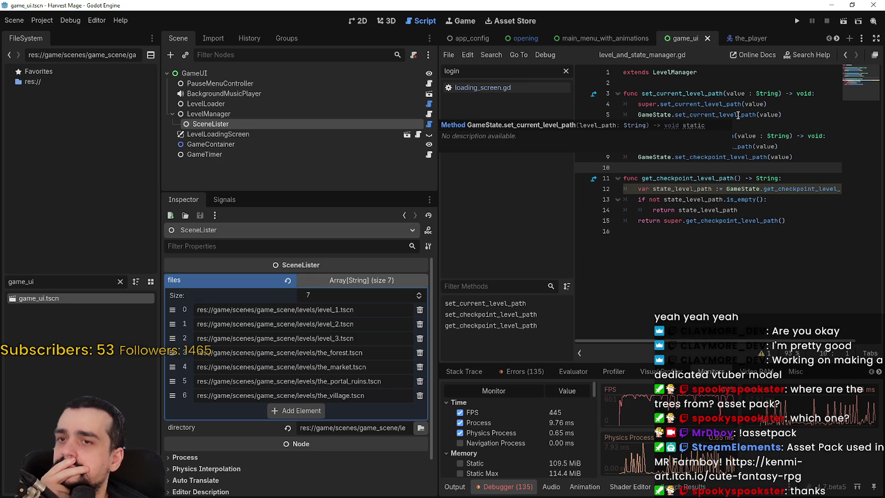
{"action": "double_click", "coordinate": [700, 94]}
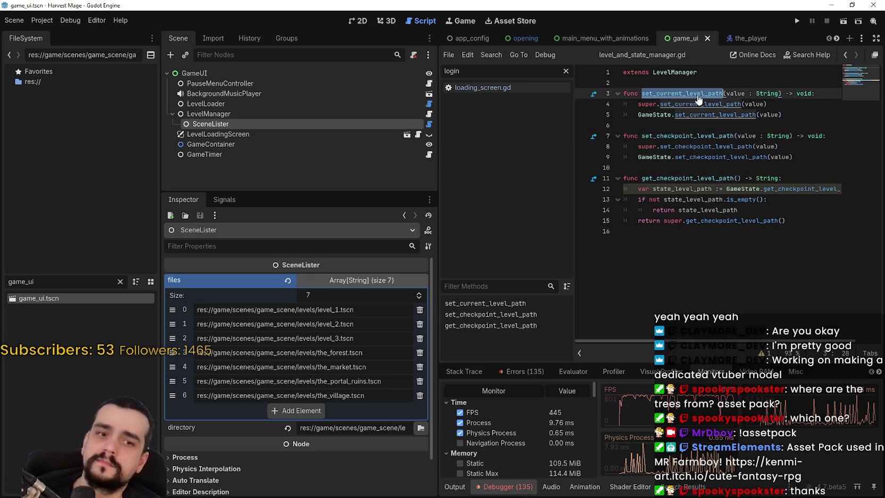
Step: Search the whole project for set_current_level_path and open its game_state.gd definition
{"action": "key", "text": "ctrl+shift+f"}
{"action": "left_click", "coordinate": [441, 294]}
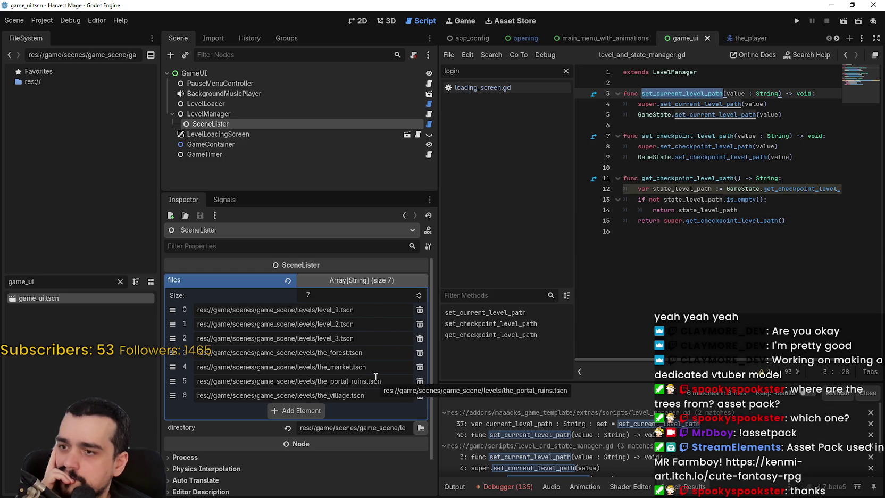
{"action": "scroll", "coordinate": [375, 374], "scroll_direction": "down", "scroll_amount": 1}
{"action": "scroll", "coordinate": [379, 317], "scroll_direction": "up", "scroll_amount": 1}
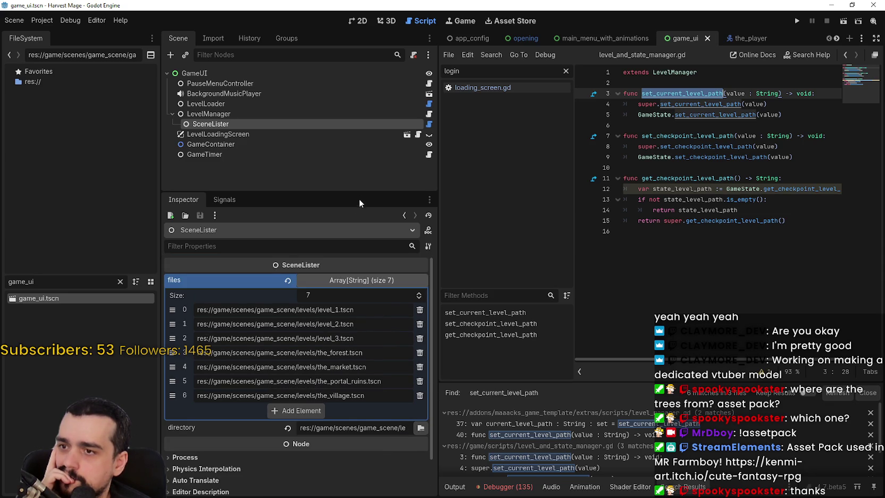
{"action": "left_click_drag", "start_coordinate": [363, 192], "coordinate": [378, 169]}
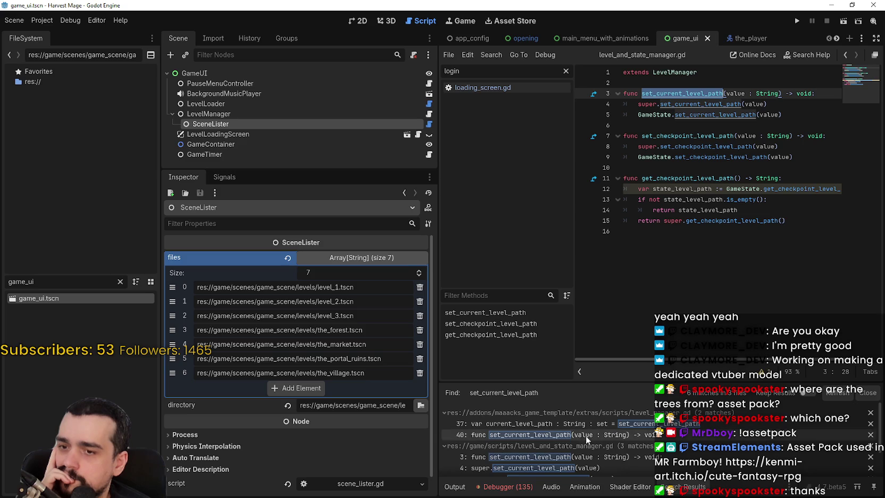
{"action": "scroll", "coordinate": [739, 451], "scroll_direction": "down", "scroll_amount": 3}
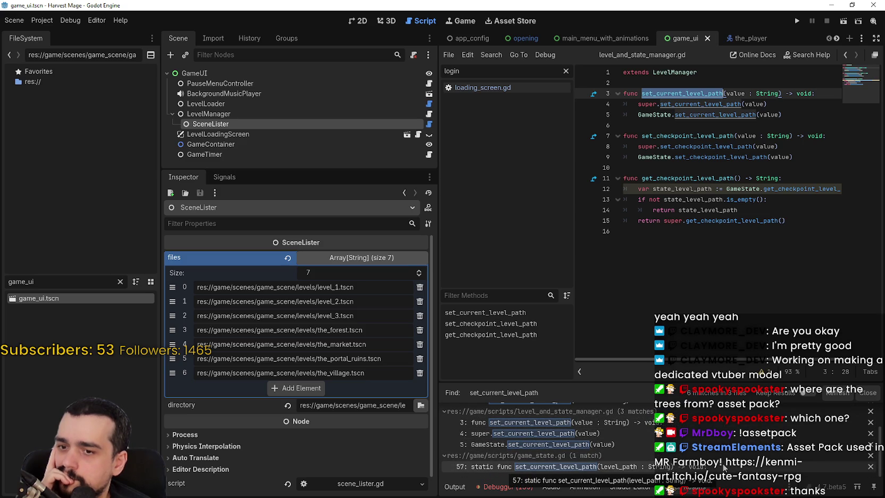
{"action": "scroll", "coordinate": [713, 465], "scroll_direction": "up", "scroll_amount": 3}
{"action": "scroll", "coordinate": [702, 471], "scroll_direction": "down", "scroll_amount": 3}
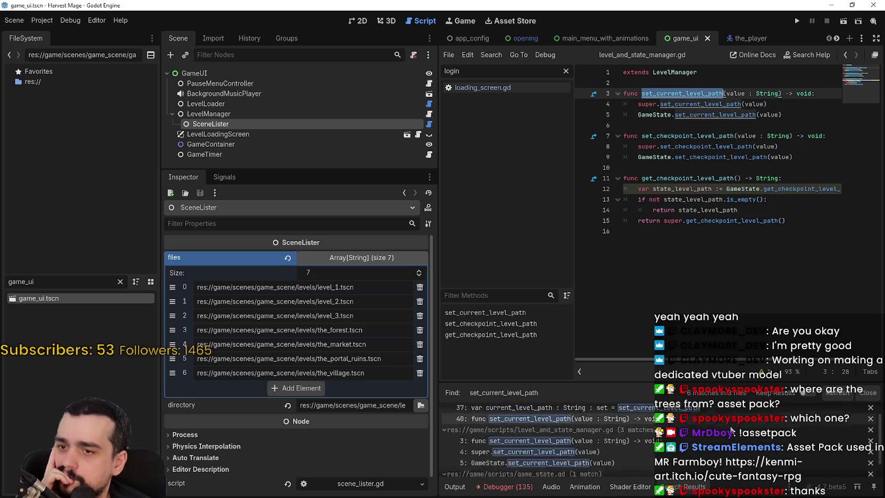
{"action": "left_click", "coordinate": [698, 468]}
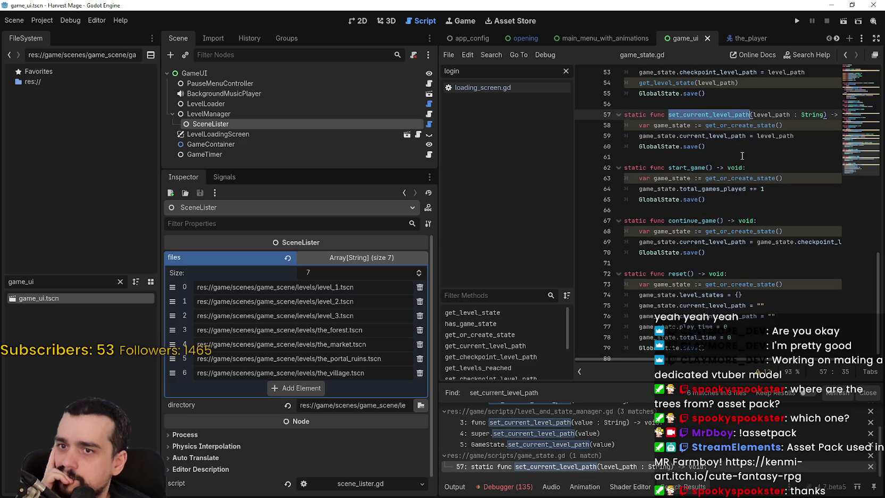
Step: Browse game_state.gd, then open the super.set_current_level_path call in level_and_state_manager.gd
{"action": "scroll", "coordinate": [743, 158], "scroll_direction": "up", "scroll_amount": 8}
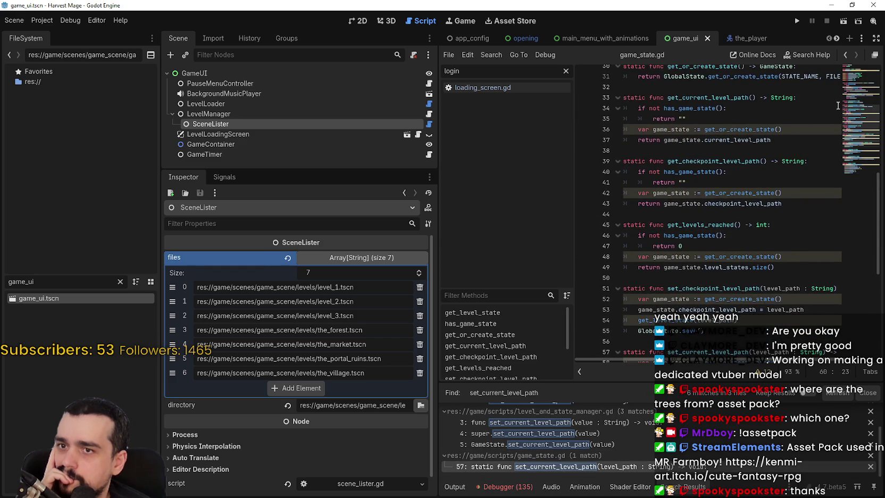
{"action": "left_click", "coordinate": [861, 77]}
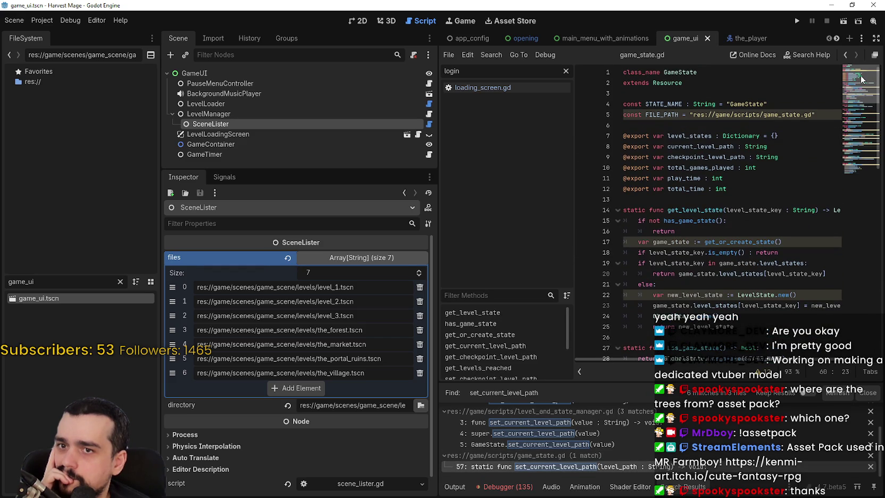
{"action": "scroll", "coordinate": [857, 99], "scroll_direction": "down", "scroll_amount": 7}
{"action": "scroll", "coordinate": [568, 447], "scroll_direction": "up", "scroll_amount": 2}
{"action": "scroll", "coordinate": [629, 445], "scroll_direction": "down", "scroll_amount": 1}
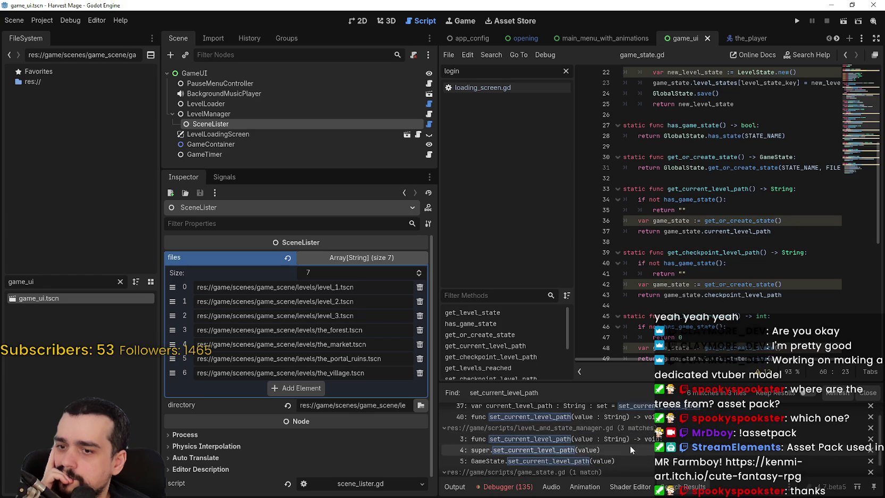
{"action": "left_click", "coordinate": [673, 460]}
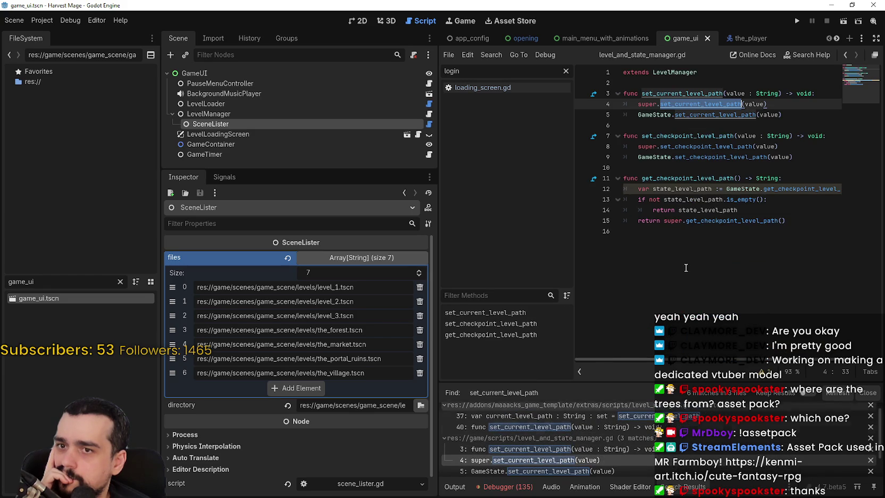
Step: Use Lookup Symbol on GameState.set_current_level_path to read its definition, then run the project
{"action": "double_click", "coordinate": [702, 114]}
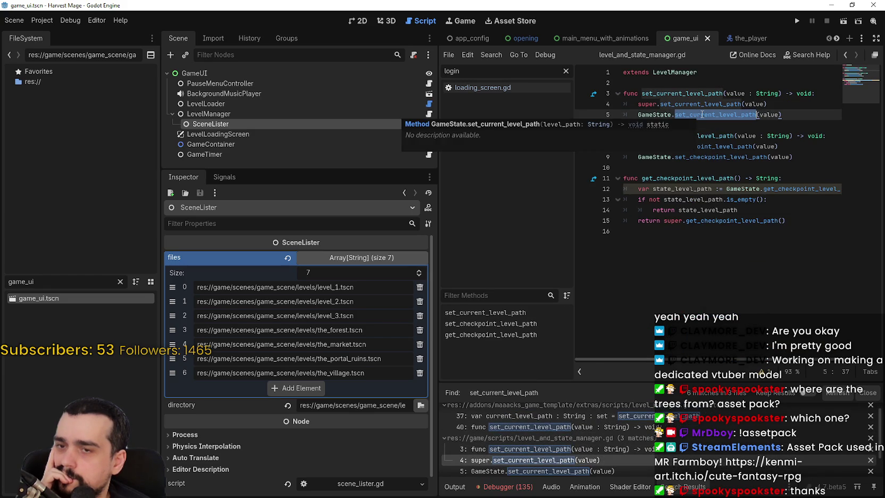
{"action": "right_click", "coordinate": [701, 115]}
{"action": "left_click", "coordinate": [740, 307]}
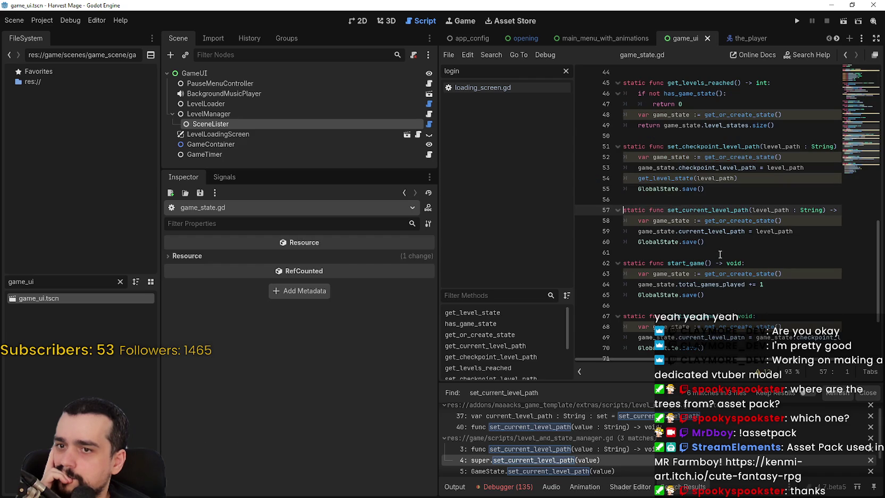
{"action": "scroll", "coordinate": [720, 254], "scroll_direction": "down", "scroll_amount": 3}
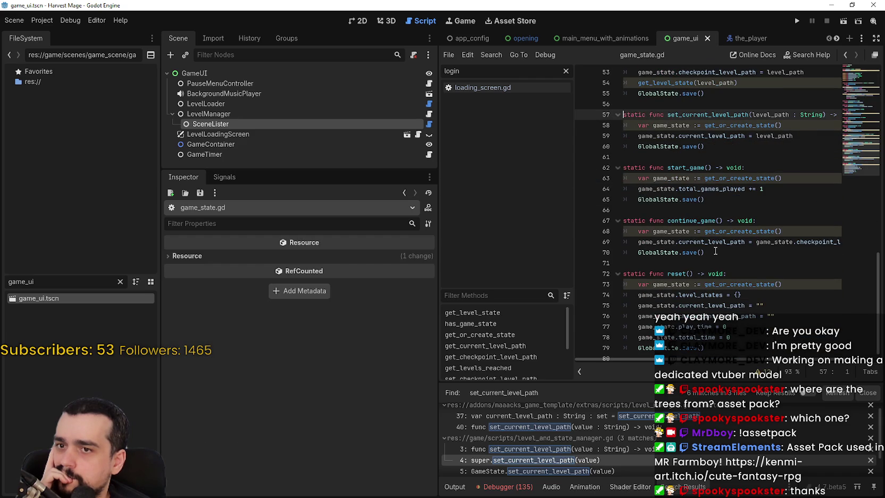
{"action": "scroll", "coordinate": [716, 251], "scroll_direction": "down", "scroll_amount": 1}
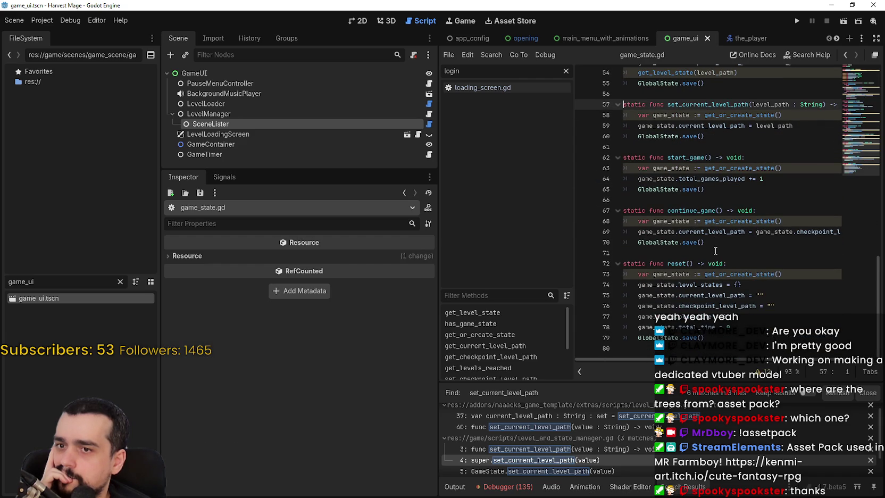
{"action": "left_click", "coordinate": [715, 250]}
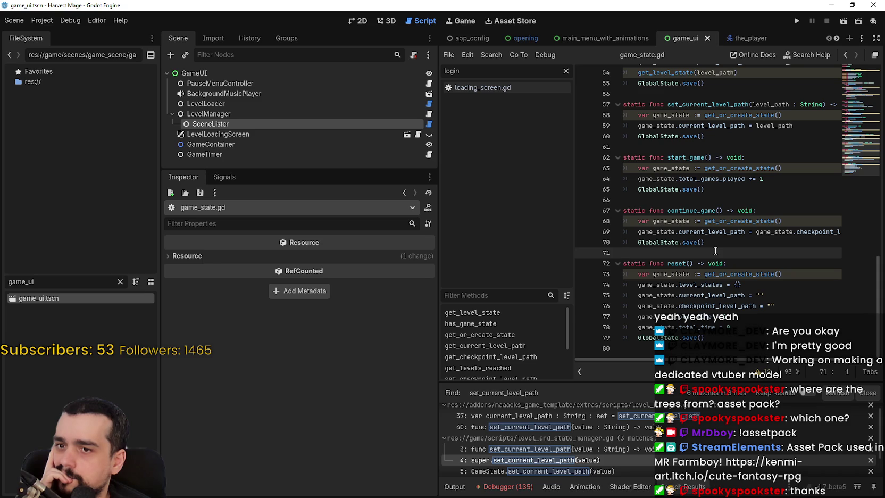
{"action": "scroll", "coordinate": [620, 447], "scroll_direction": "down", "scroll_amount": 2}
{"action": "scroll", "coordinate": [621, 445], "scroll_direction": "up", "scroll_amount": 1}
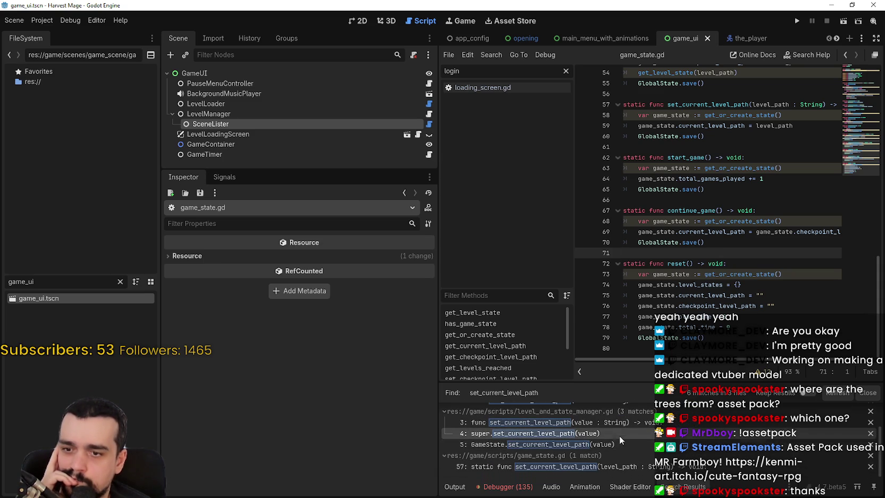
{"action": "left_click", "coordinate": [794, 21]}
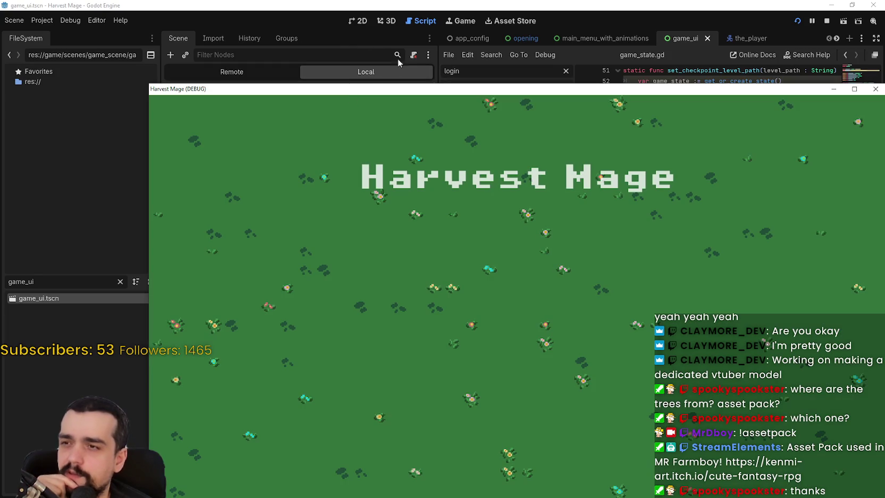
Step: Start a new game, dismiss the Tutorial popup, and stop the game with F8
{"action": "left_click", "coordinate": [272, 264]}
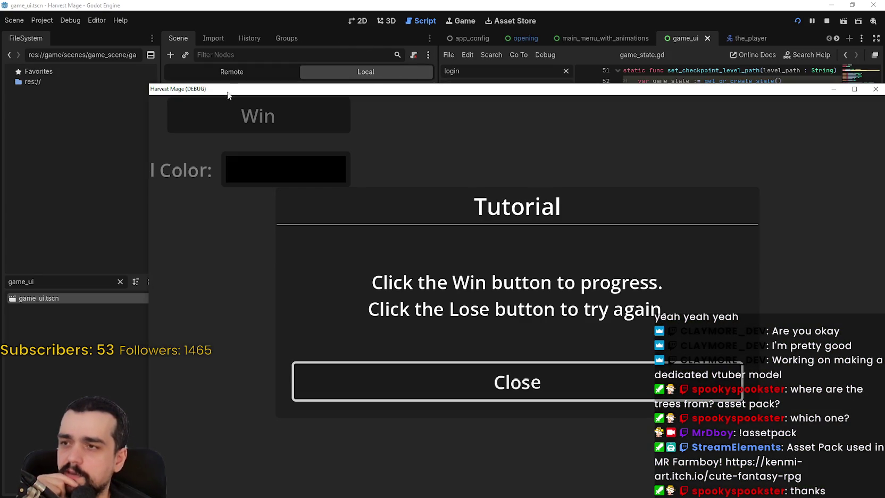
{"action": "left_click", "coordinate": [532, 380]}
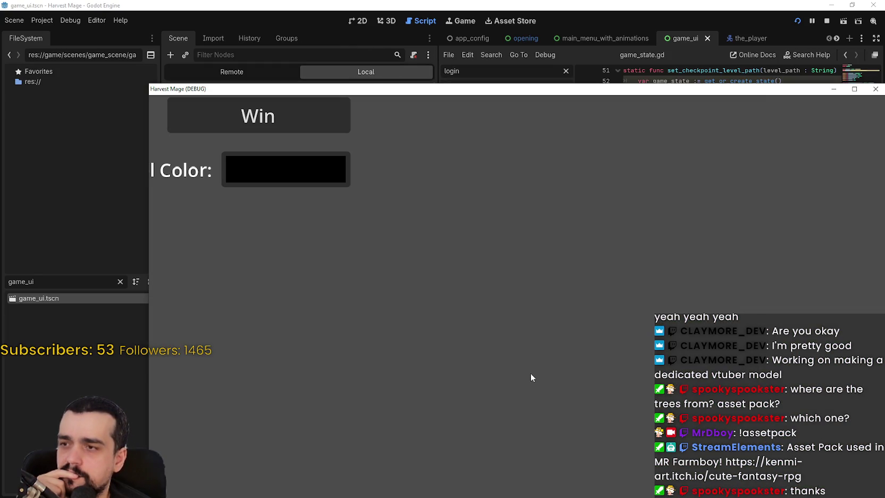
{"action": "key", "text": "F8"}
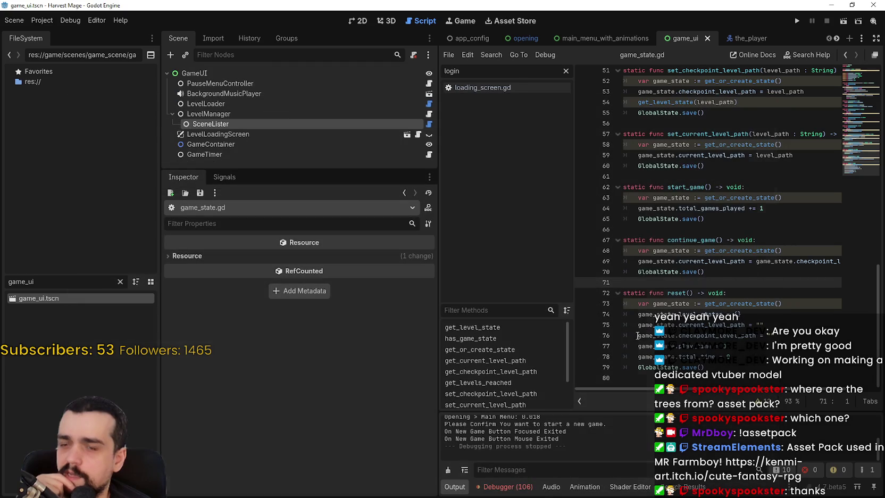
Step: From the 2D view, rerun the project, start and confirm a new game, then close it
{"action": "left_click", "coordinate": [360, 22]}
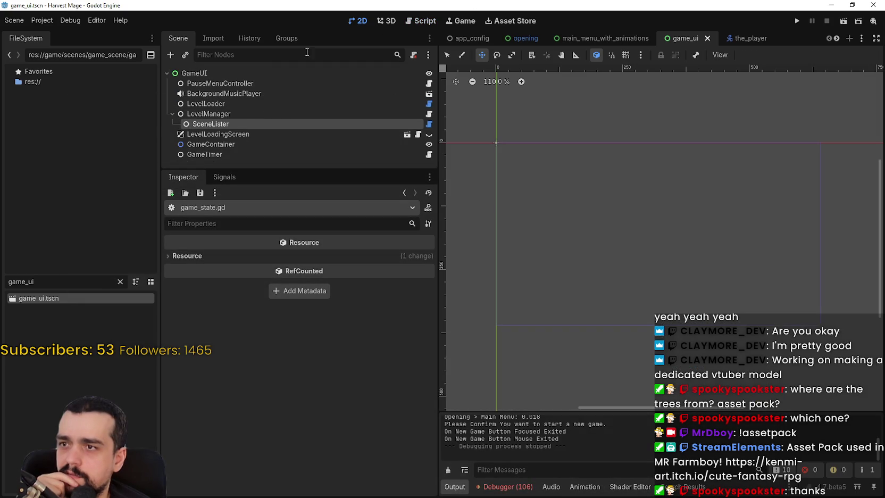
{"action": "left_click", "coordinate": [797, 21]}
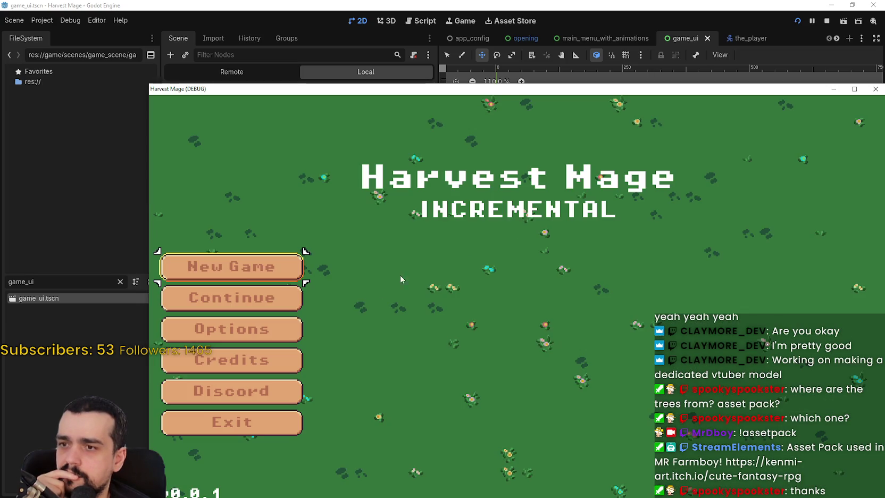
{"action": "left_click", "coordinate": [243, 268]}
{"action": "left_click", "coordinate": [243, 270]}
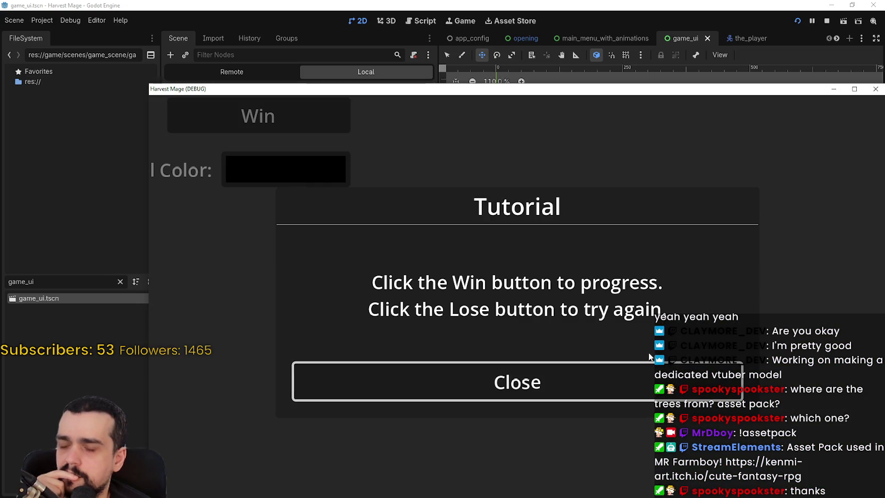
{"action": "left_click", "coordinate": [880, 91]}
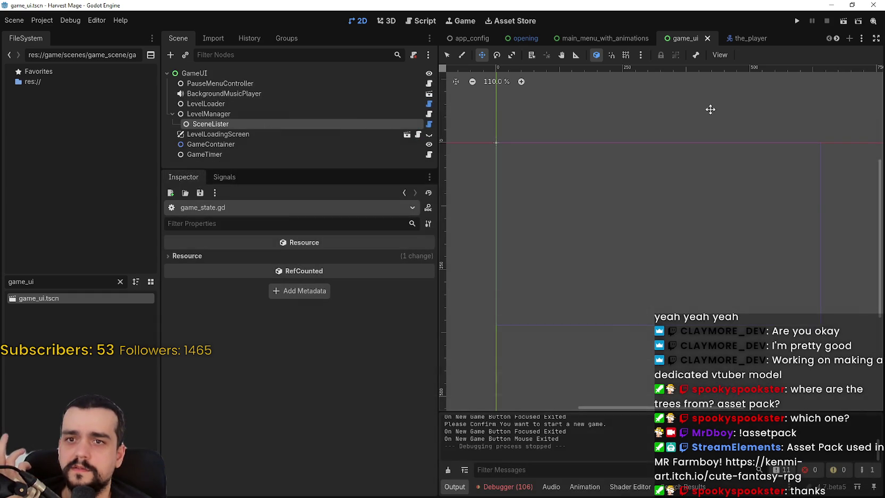
Step: Check the LevelManager and LevelLoadingScreen nodes, then return to SceneLister's files list
{"action": "left_click", "coordinate": [226, 120]}
{"action": "left_click", "coordinate": [230, 116]}
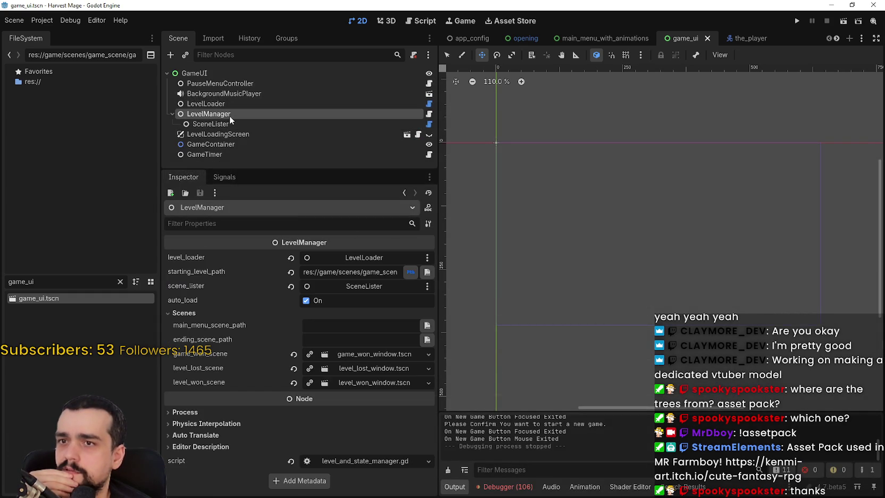
{"action": "left_click", "coordinate": [231, 135]}
{"action": "left_click", "coordinate": [231, 123]}
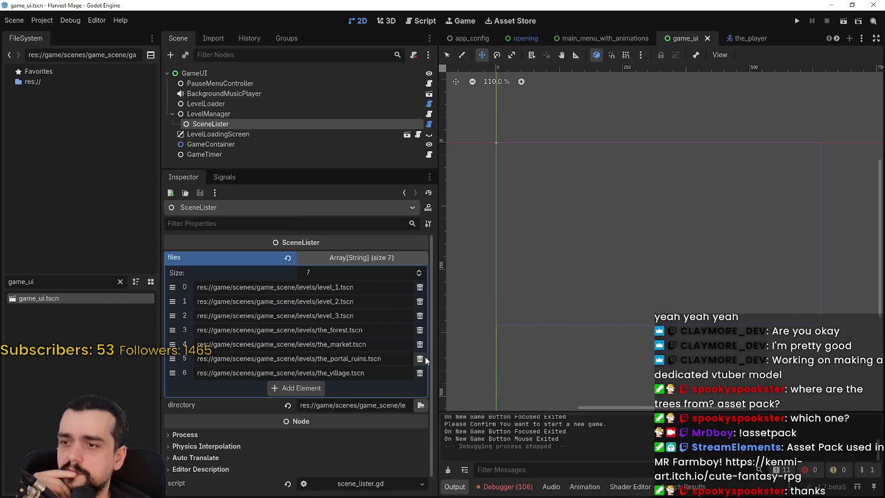
Step: Delete level_1–3, the_market and the_portal_ruins, and move the_village.tscn above the_forest.tscn
{"action": "left_click", "coordinate": [420, 289]}
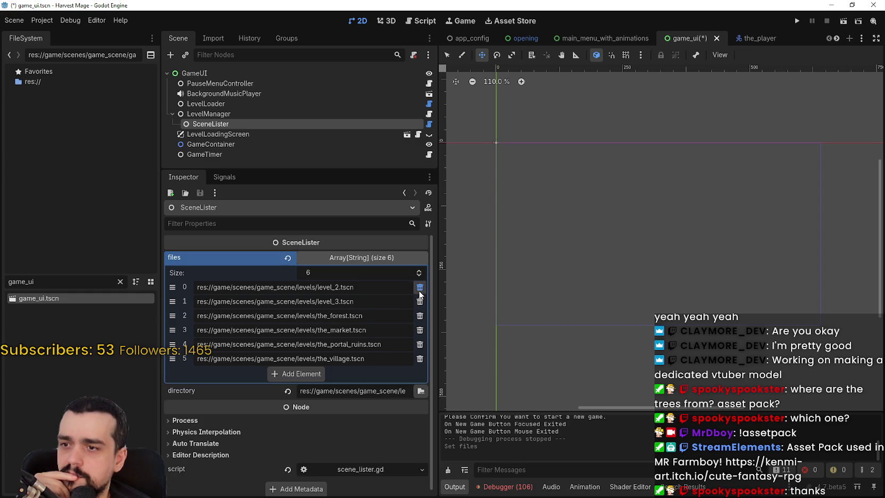
{"action": "left_click", "coordinate": [419, 290]}
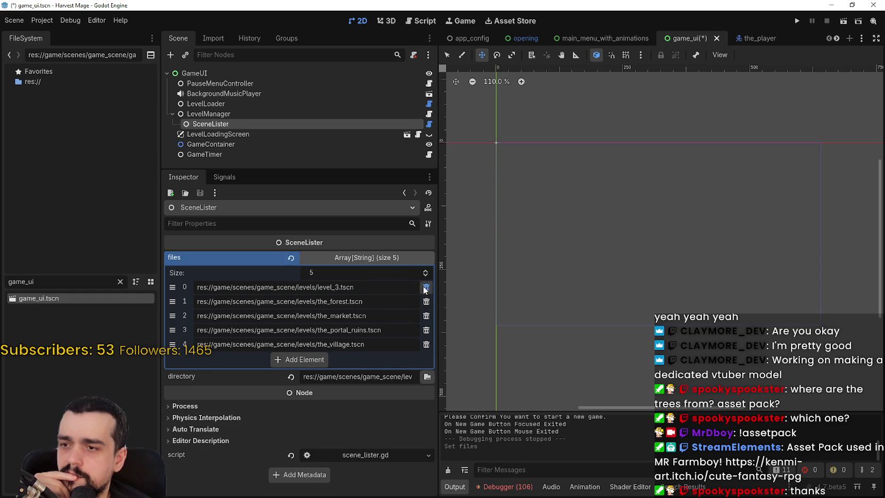
{"action": "left_click", "coordinate": [425, 288]}
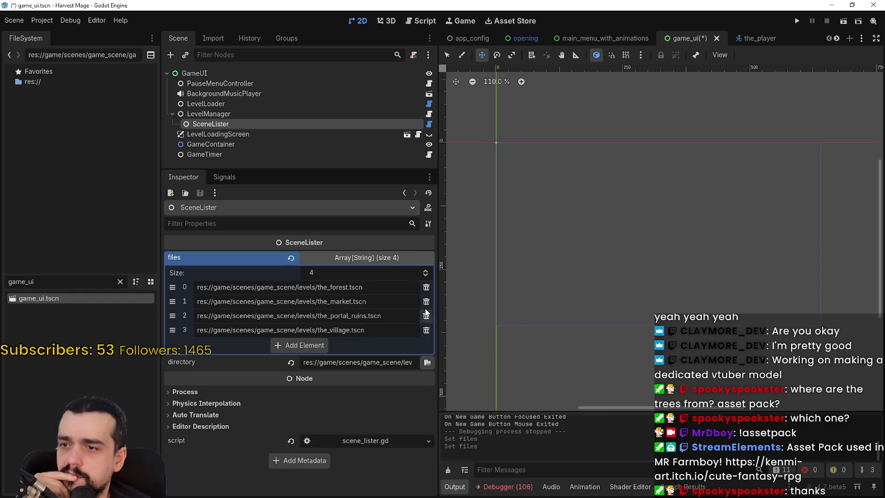
{"action": "left_click", "coordinate": [426, 317]}
{"action": "left_click", "coordinate": [426, 301]}
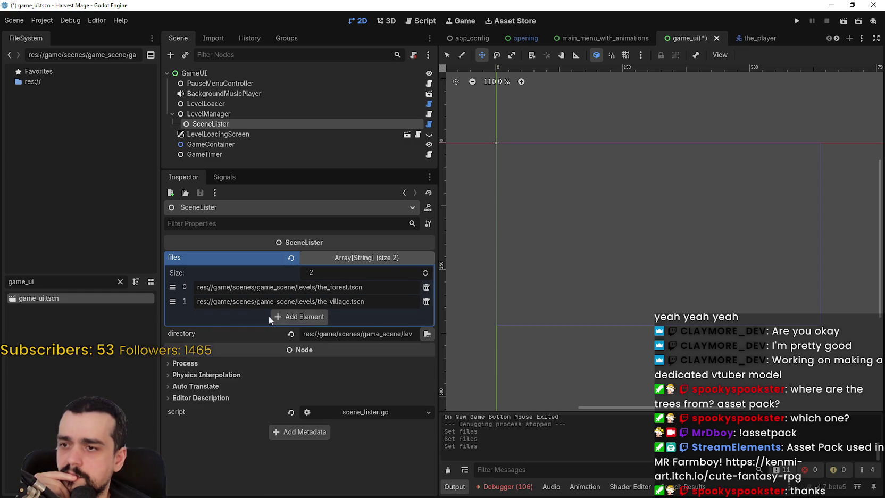
{"action": "left_click_drag", "start_coordinate": [172, 287], "coordinate": [528, 163]}
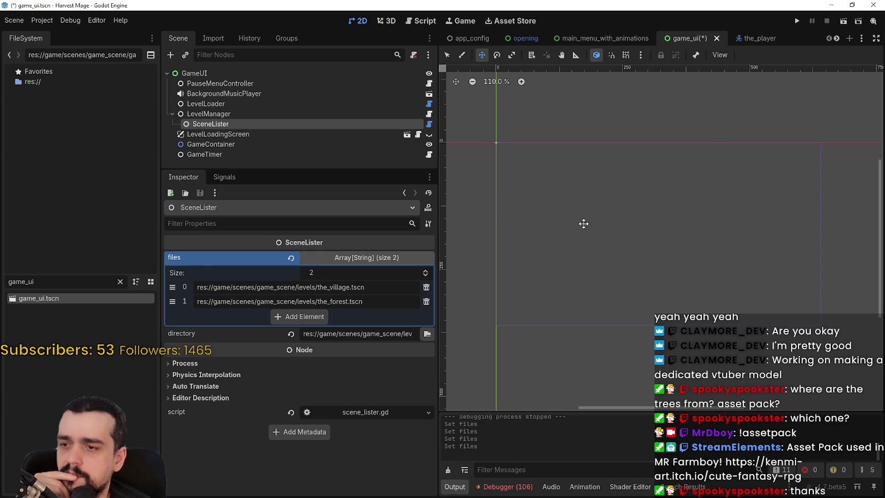
{"action": "left_click_drag", "start_coordinate": [395, 334], "coordinate": [455, 328]}
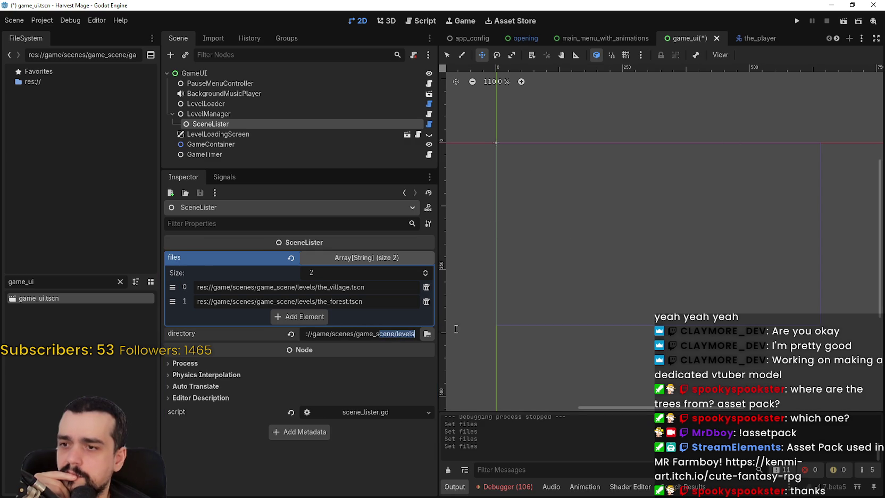
Step: Run the project and start a new game that loads the village
{"action": "left_click", "coordinate": [799, 19]}
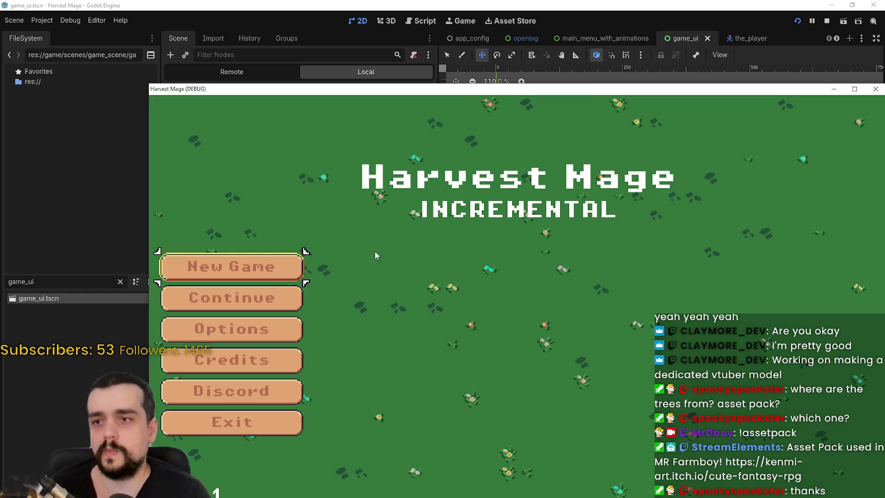
{"action": "left_click", "coordinate": [276, 264]}
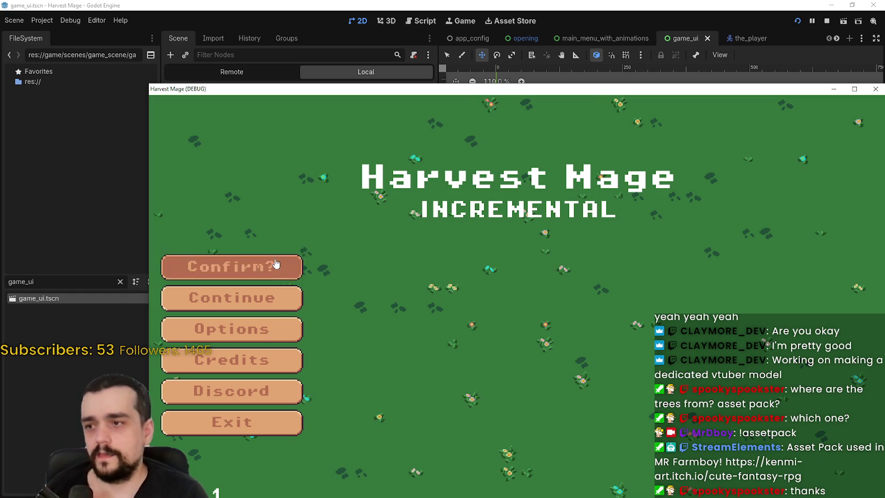
{"action": "left_click", "coordinate": [276, 264]}
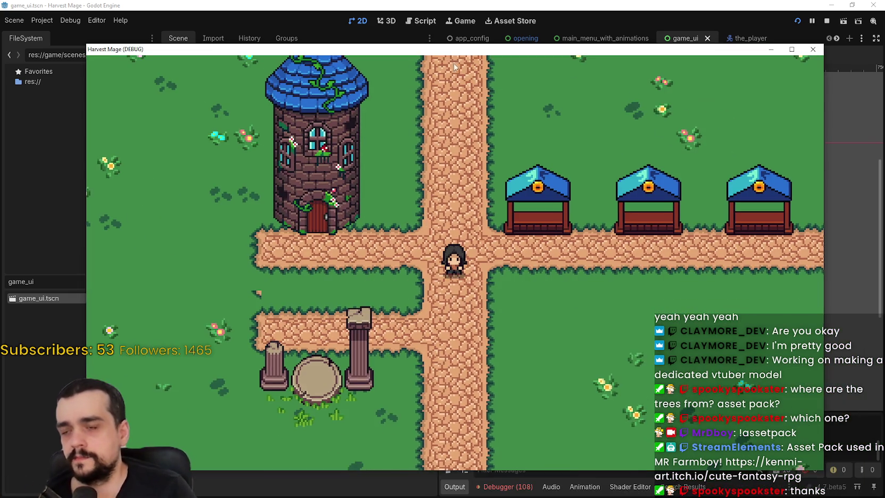
Step: Back in the editor, show the Remote scene tree with GameUI expanded
{"action": "left_click", "coordinate": [256, 4]}
{"action": "left_click", "coordinate": [232, 71]}
{"action": "left_click", "coordinate": [174, 142]}
{"action": "scroll", "coordinate": [178, 128], "scroll_direction": "down", "scroll_amount": 3}
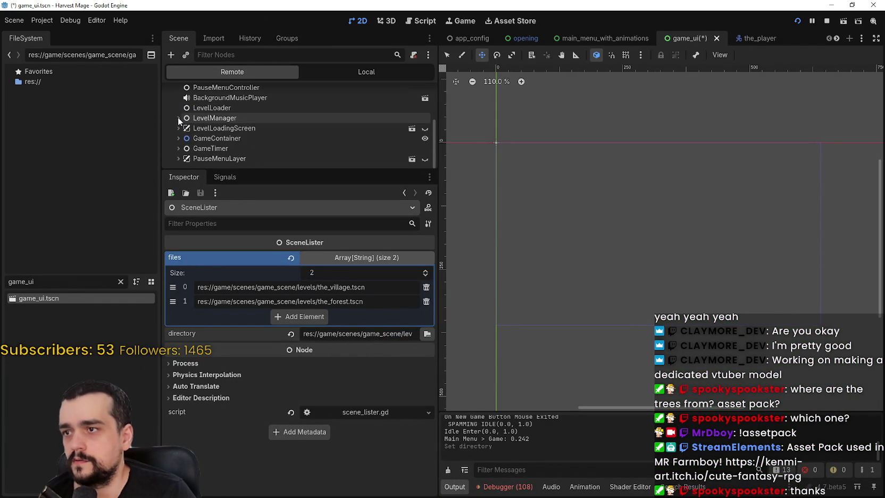
Step: Inspect the running LevelManager and its SceneLister child in the Remote tree
{"action": "left_click", "coordinate": [185, 117]}
{"action": "left_click", "coordinate": [178, 118]}
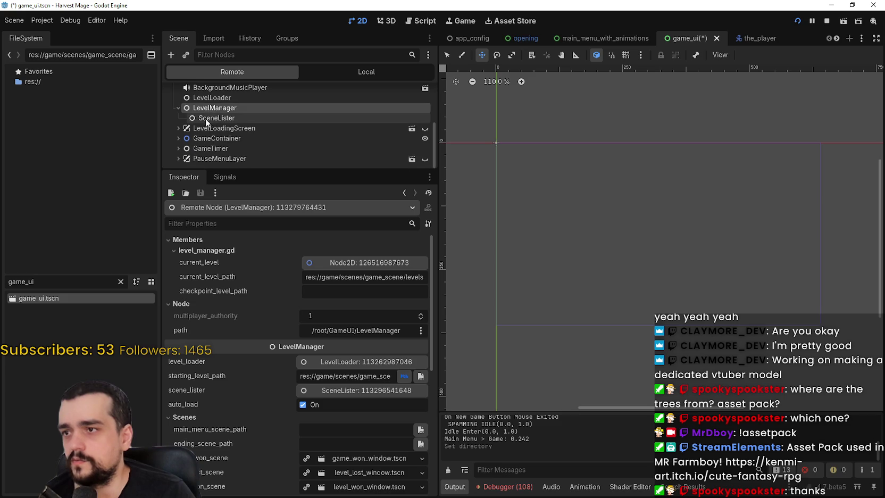
{"action": "left_click", "coordinate": [204, 118]}
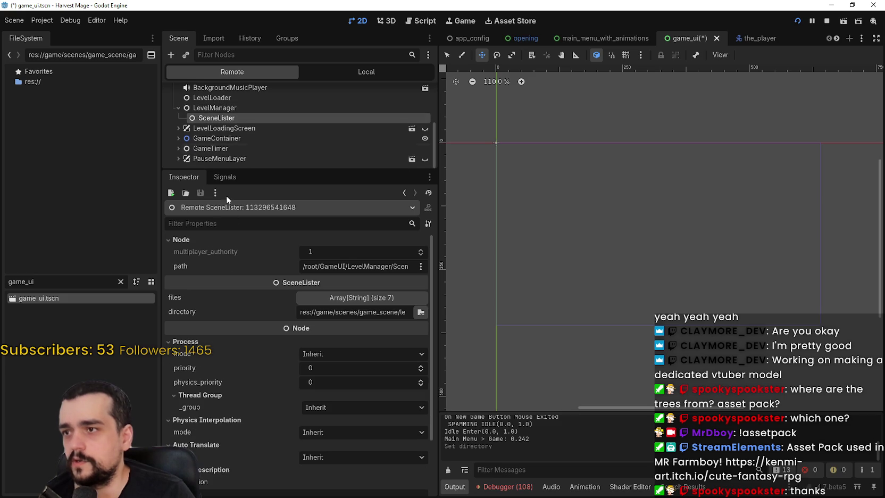
{"action": "left_click", "coordinate": [322, 299]}
{"action": "left_click", "coordinate": [323, 299]}
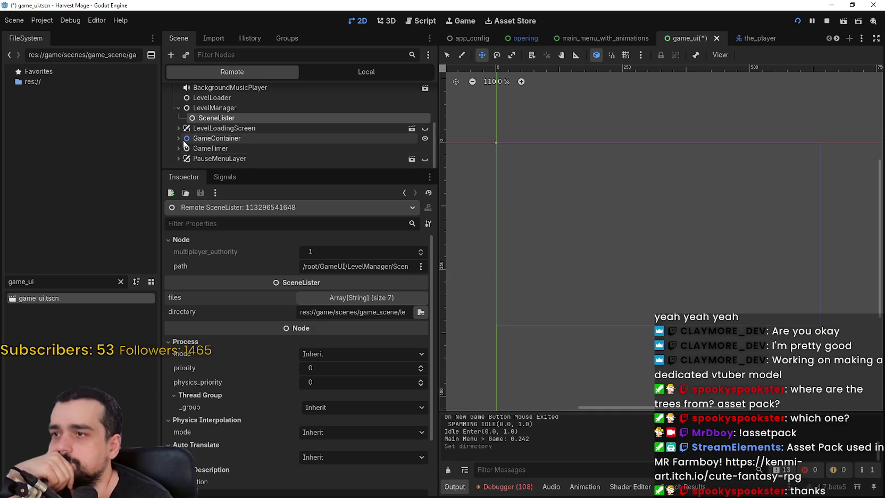
Step: Confirm LevelLoader's current_level_path is the_village.tscn, then return to Local and open scene_lister.gd
{"action": "left_click", "coordinate": [178, 138]}
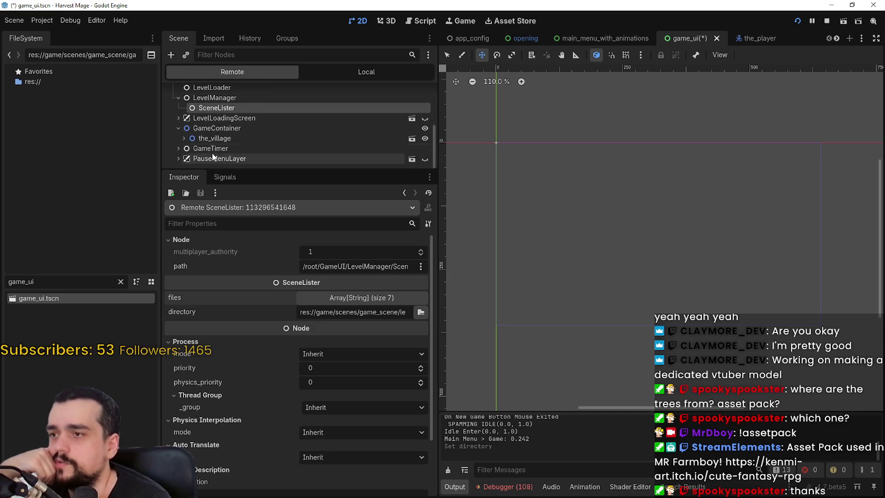
{"action": "scroll", "coordinate": [209, 141], "scroll_direction": "up", "scroll_amount": 2}
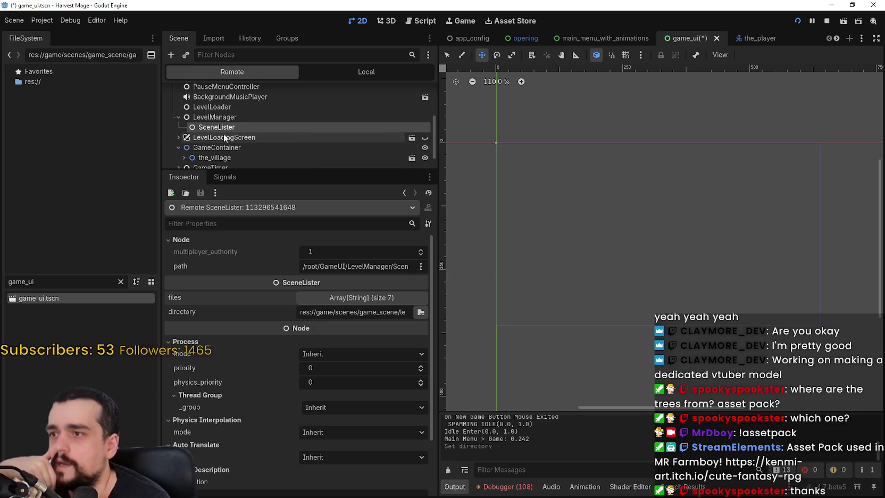
{"action": "scroll", "coordinate": [252, 128], "scroll_direction": "up", "scroll_amount": 2}
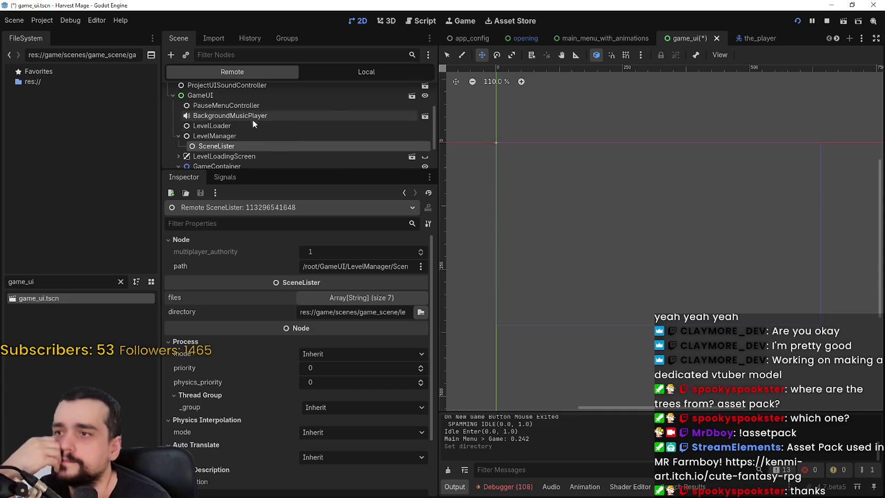
{"action": "left_click", "coordinate": [252, 128]}
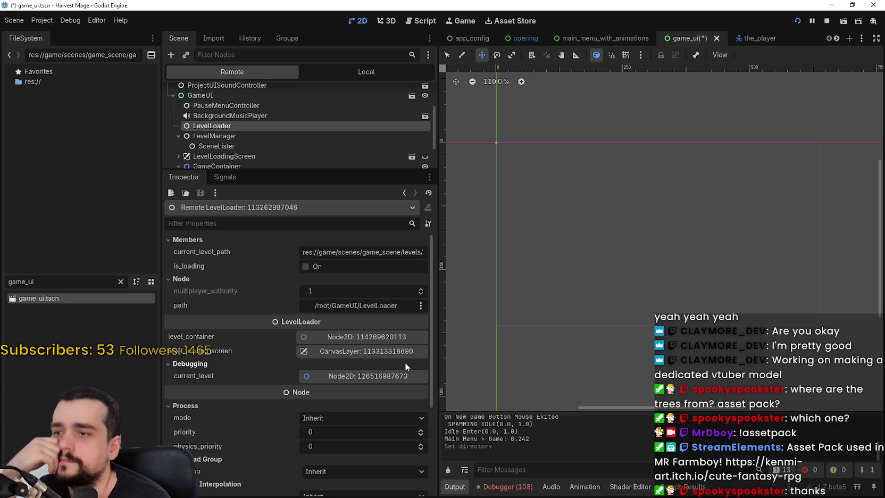
{"action": "left_click_drag", "start_coordinate": [441, 310], "coordinate": [591, 329]}
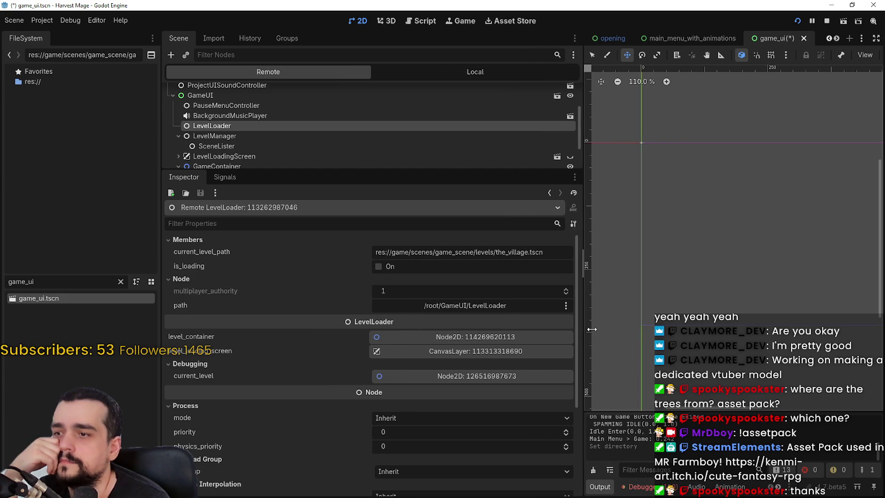
{"action": "left_click_drag", "start_coordinate": [591, 330], "coordinate": [486, 329]}
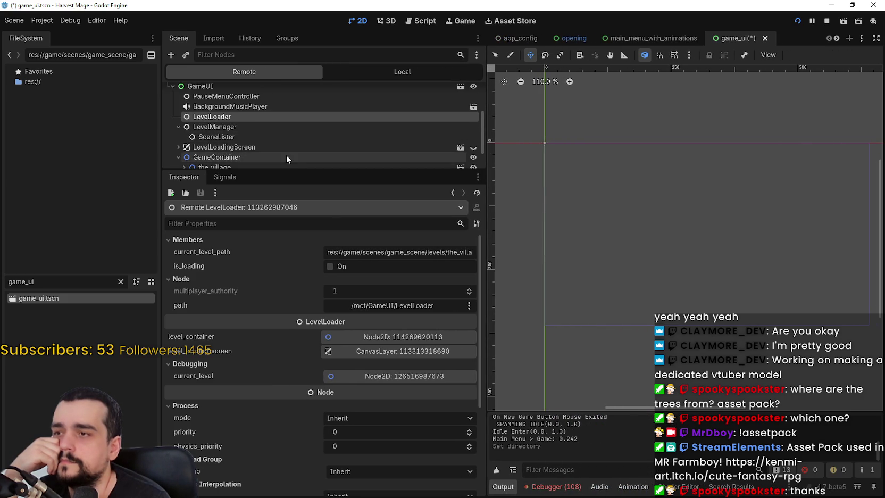
{"action": "scroll", "coordinate": [425, 102], "scroll_direction": "up", "scroll_amount": 5}
{"action": "left_click", "coordinate": [444, 74]}
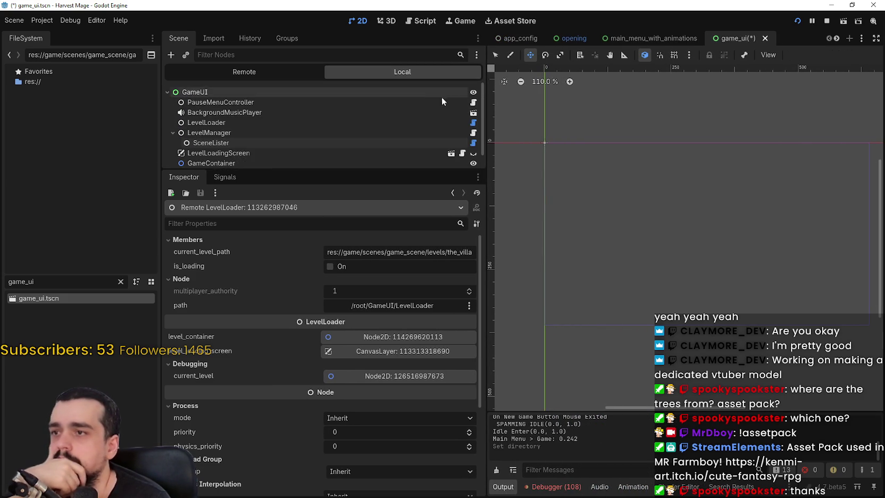
{"action": "left_click", "coordinate": [474, 143]}
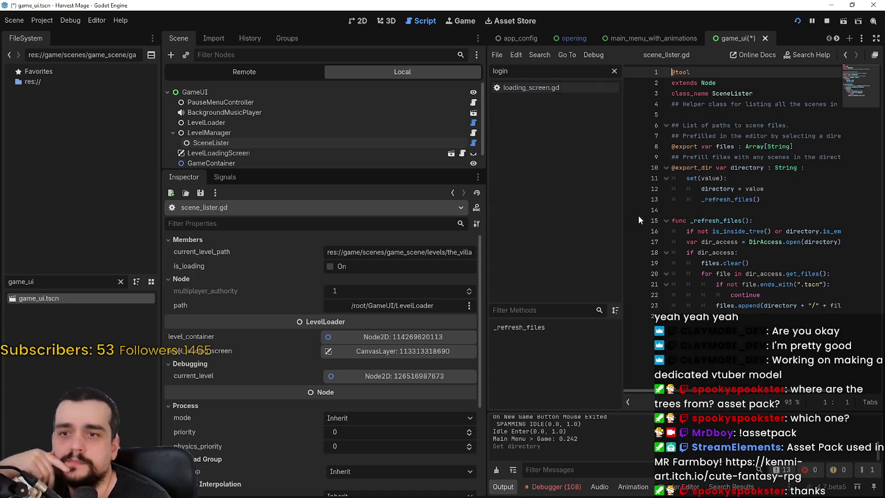
Step: Review the levels folder and SceneLister's seven-scene files list, then stop the running game
{"action": "left_click_drag", "start_coordinate": [622, 219], "coordinate": [564, 219]}
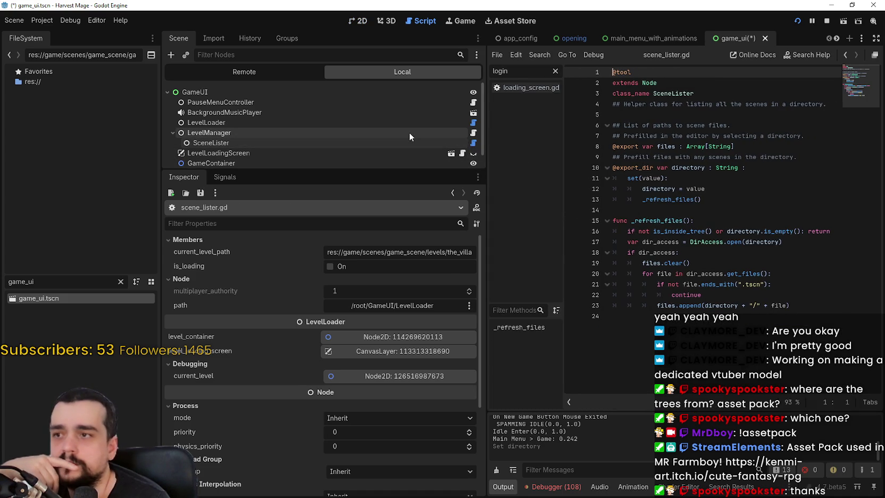
{"action": "left_click", "coordinate": [409, 131]}
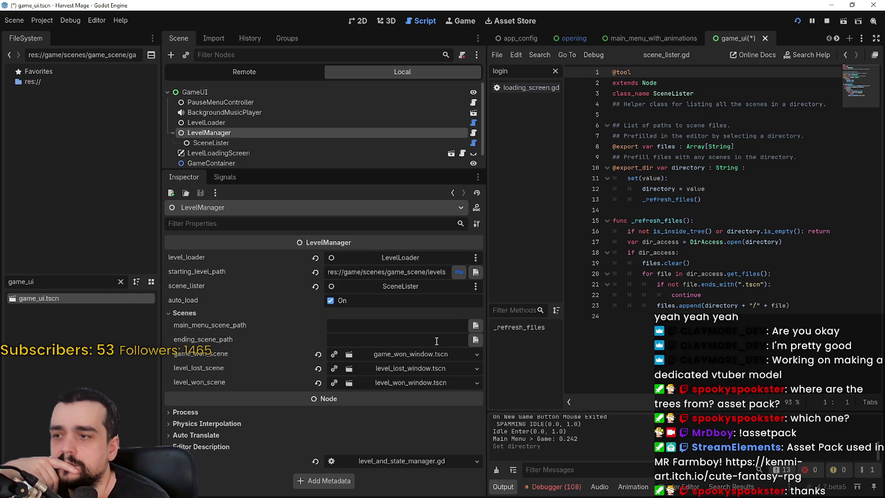
{"action": "left_click", "coordinate": [120, 283]}
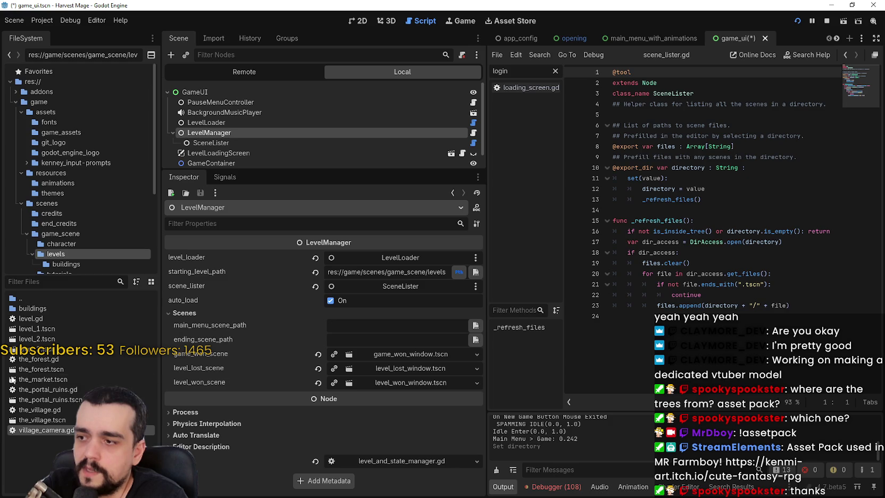
{"action": "double_click", "coordinate": [50, 308]}
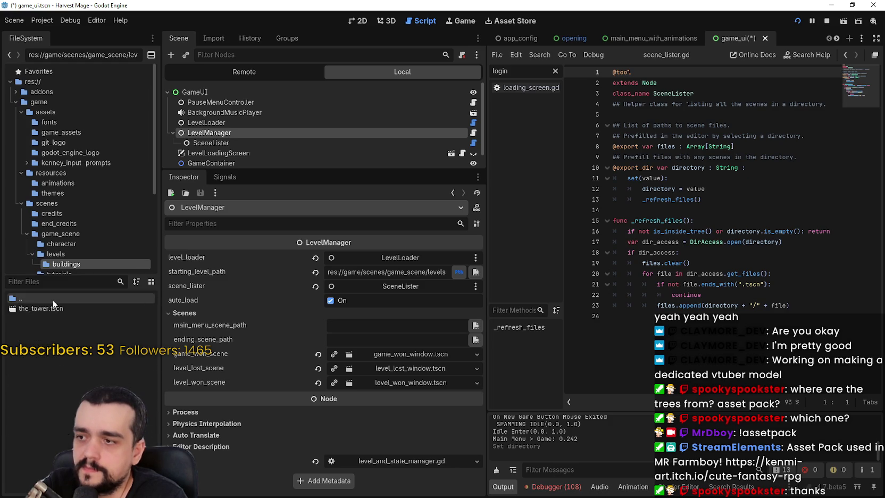
{"action": "double_click", "coordinate": [52, 299]}
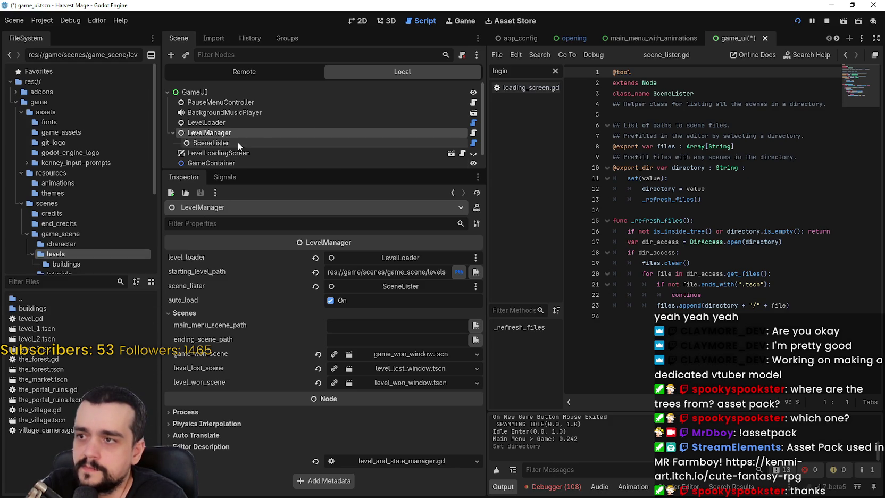
{"action": "left_click", "coordinate": [252, 141]}
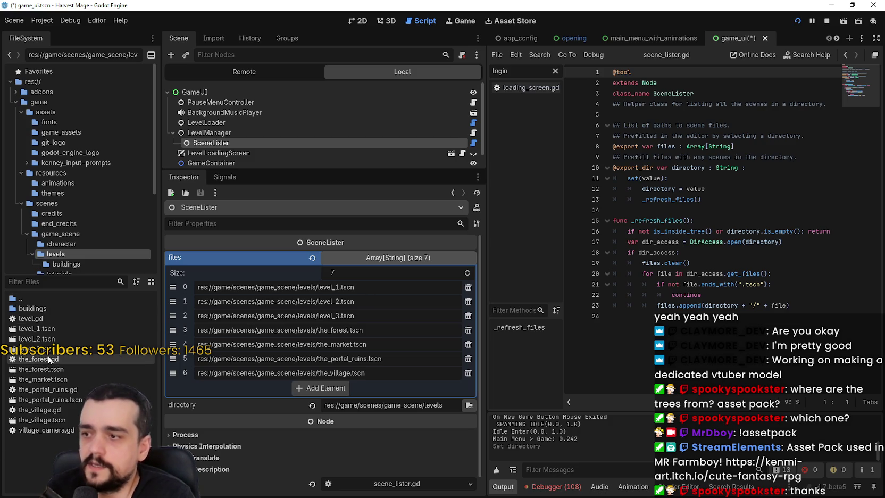
{"action": "left_click", "coordinate": [45, 329]}
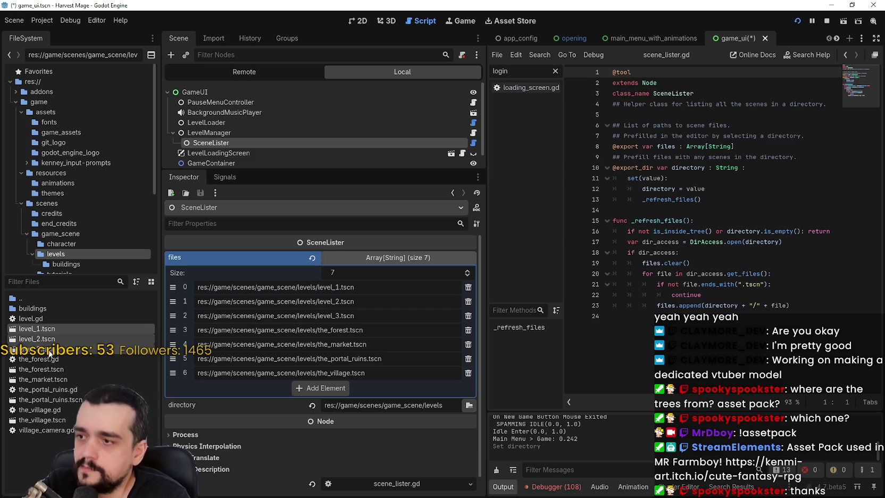
{"action": "left_click", "coordinate": [826, 21]}
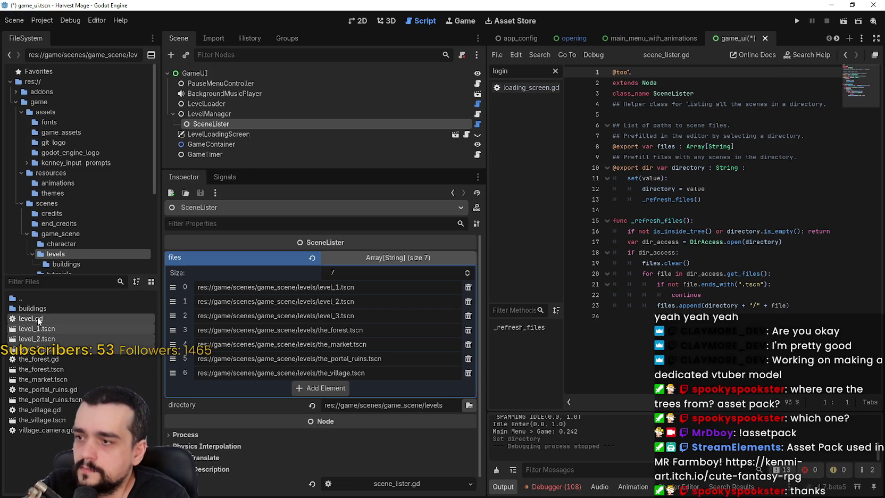
Step: Create an old_levels folder in levels and move the four old level files into it
{"action": "right_click", "coordinate": [55, 413]}
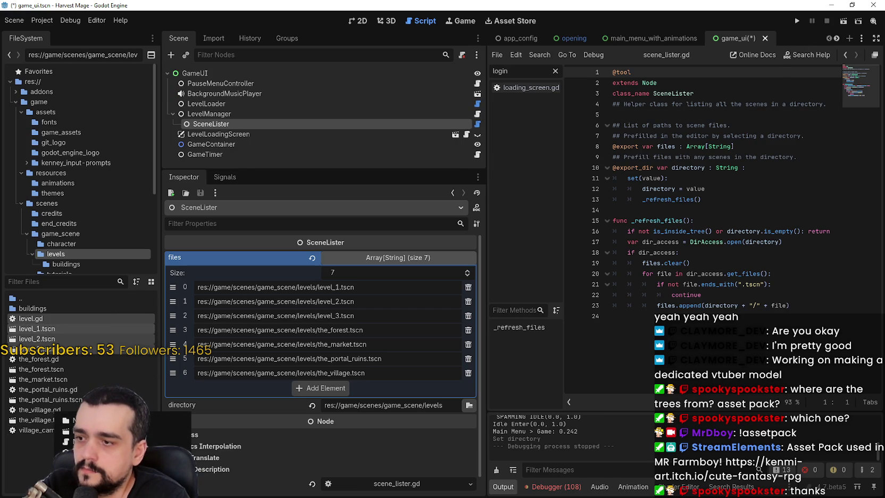
{"action": "left_click", "coordinate": [74, 420]}
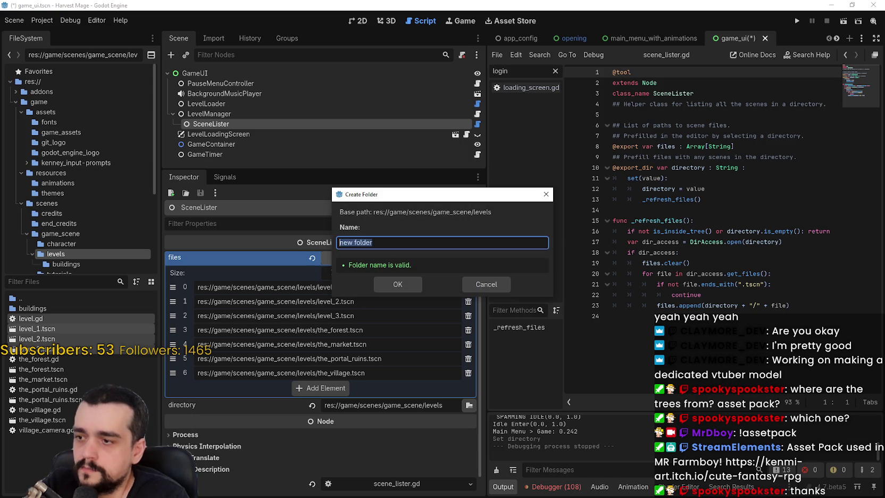
{"action": "type", "text": "old_levels"}
{"action": "key", "text": "Return"}
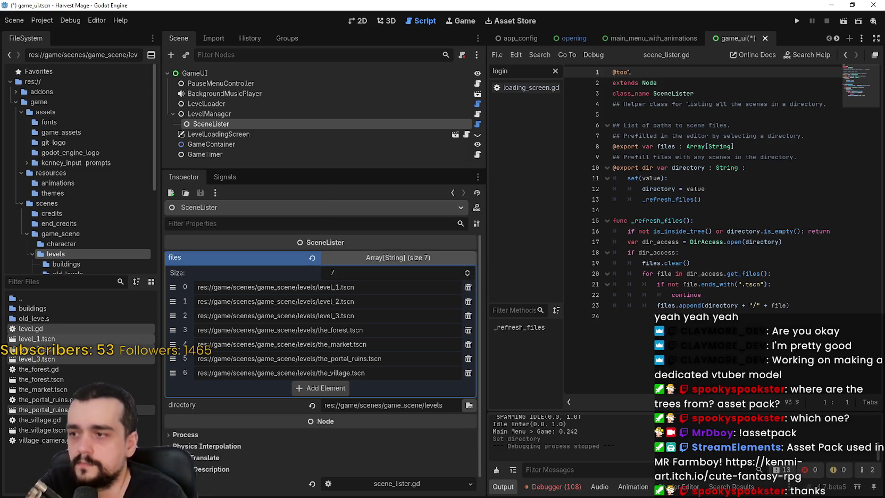
{"action": "left_click_drag", "start_coordinate": [2, 338], "coordinate": [40, 318]}
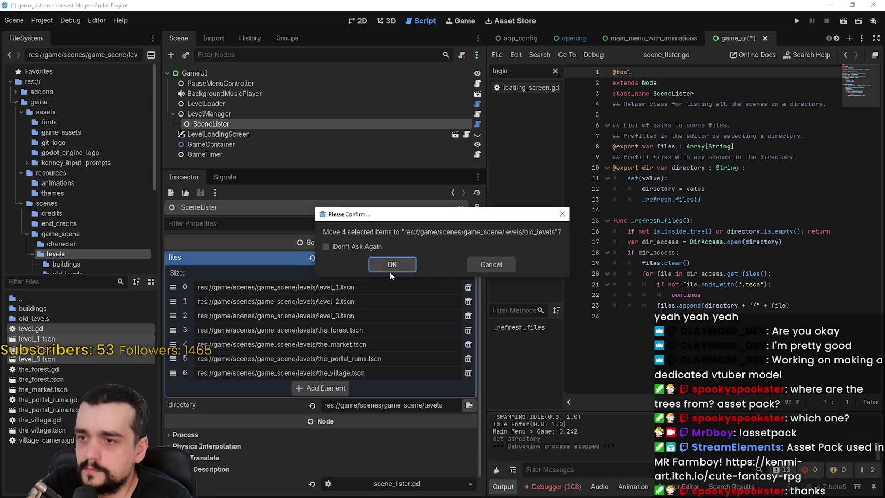
{"action": "left_click", "coordinate": [384, 264]}
Step: Select the market and portal ruins files and drag them onto the buildings folder
{"action": "left_click", "coordinate": [63, 256]}
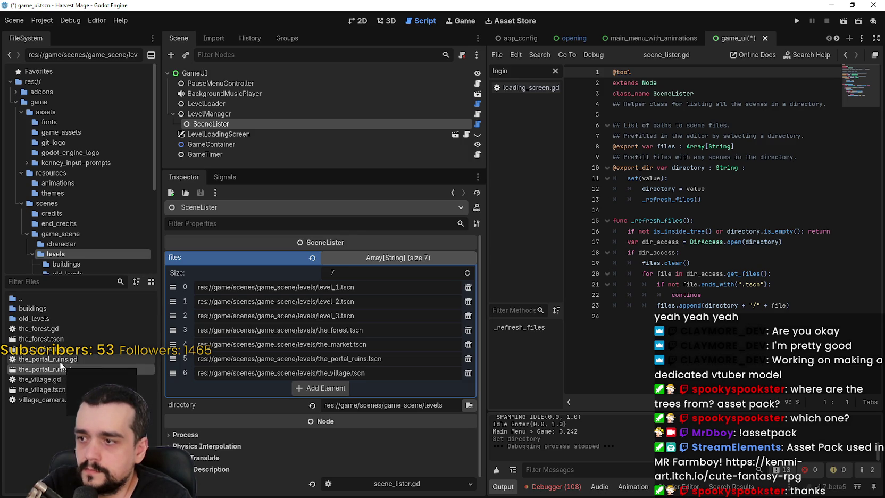
{"action": "left_click_drag", "start_coordinate": [60, 361], "coordinate": [58, 349]}
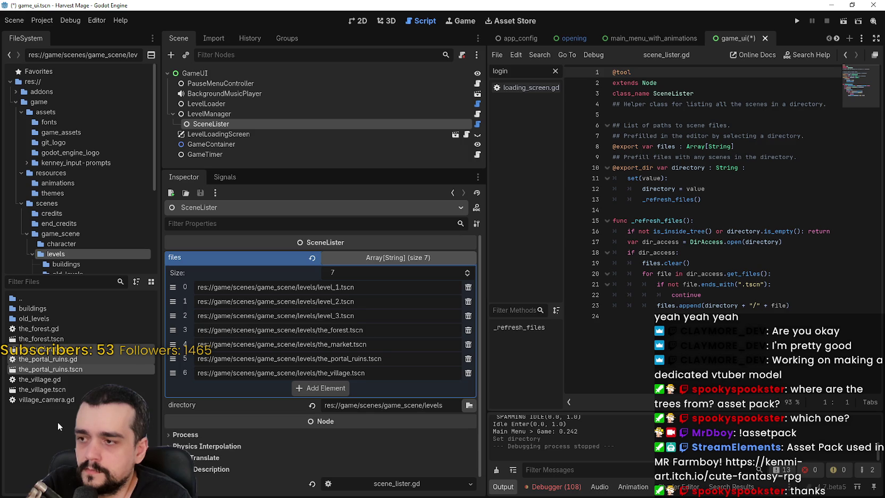
{"action": "left_click_drag", "start_coordinate": [61, 370], "coordinate": [75, 311]}
Step: Confirm the move into buildings, reset SceneLister's files array to empty, and save game_ui
{"action": "left_click", "coordinate": [399, 264]}
{"action": "left_click", "coordinate": [321, 114]}
{"action": "left_click", "coordinate": [319, 122]}
{"action": "left_click", "coordinate": [357, 255]}
{"action": "left_click", "coordinate": [325, 257]}
{"action": "left_click", "coordinate": [314, 257]}
{"action": "key", "text": "ctrl+s"}
Step: Test-run the project with a new game, dismiss the files-modified warning, stop, and return to 2D view
{"action": "left_click", "coordinate": [277, 114]}
{"action": "left_click", "coordinate": [282, 124]}
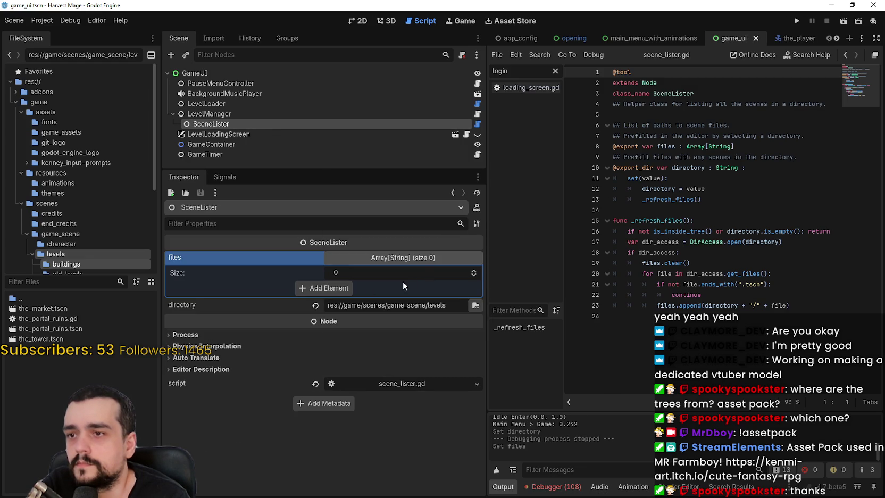
{"action": "left_click", "coordinate": [793, 21]}
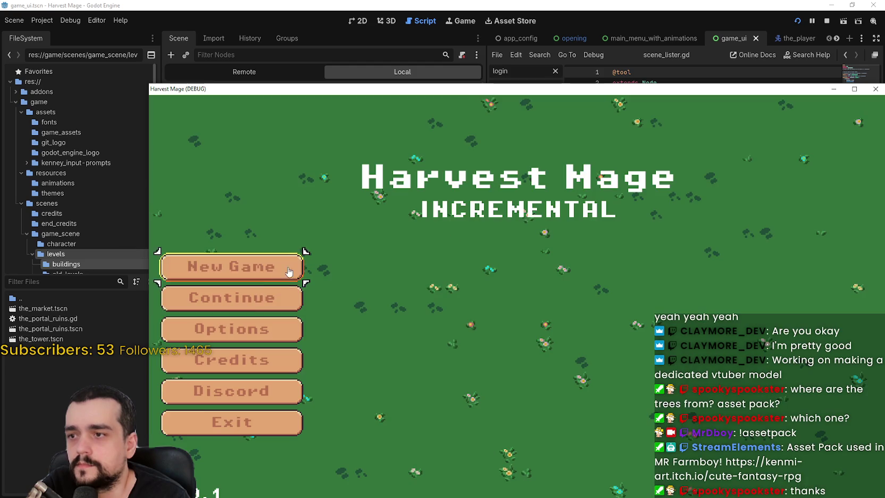
{"action": "left_click", "coordinate": [284, 268]}
{"action": "key", "text": "F8"}
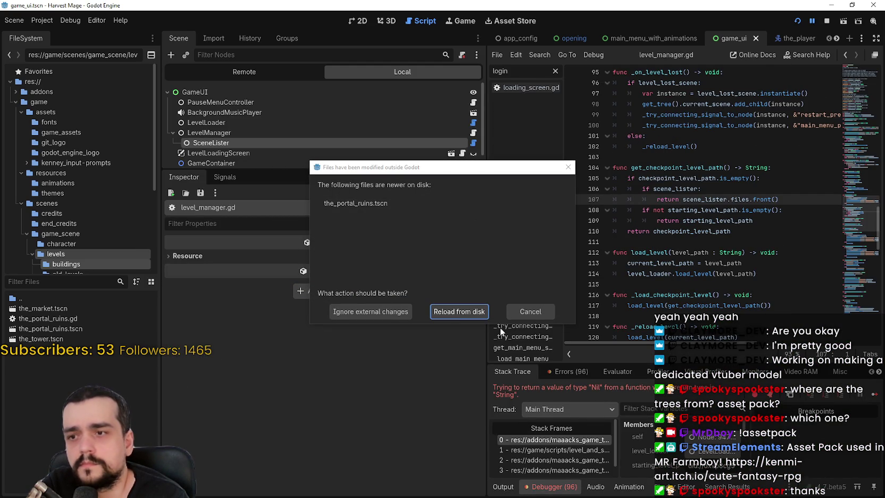
{"action": "left_click", "coordinate": [527, 312]}
{"action": "left_click", "coordinate": [826, 21]}
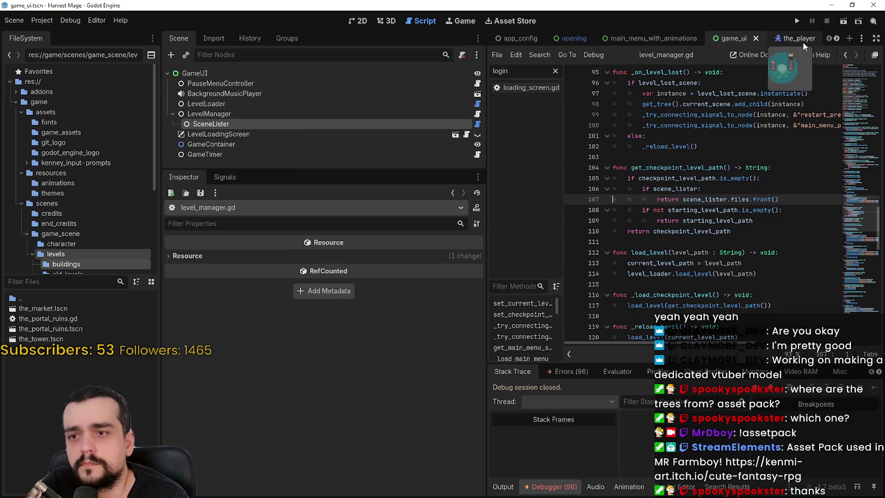
{"action": "left_click", "coordinate": [293, 123]}
{"action": "left_click", "coordinate": [288, 113]}
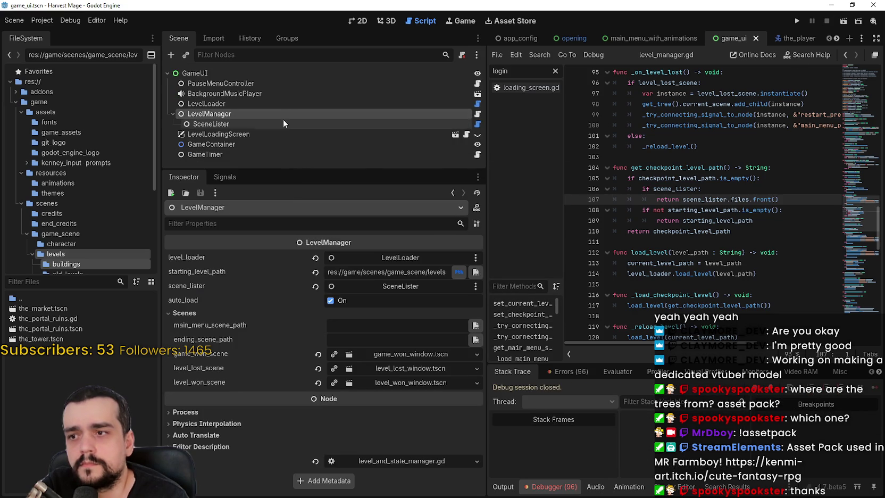
{"action": "left_click", "coordinate": [37, 310]}
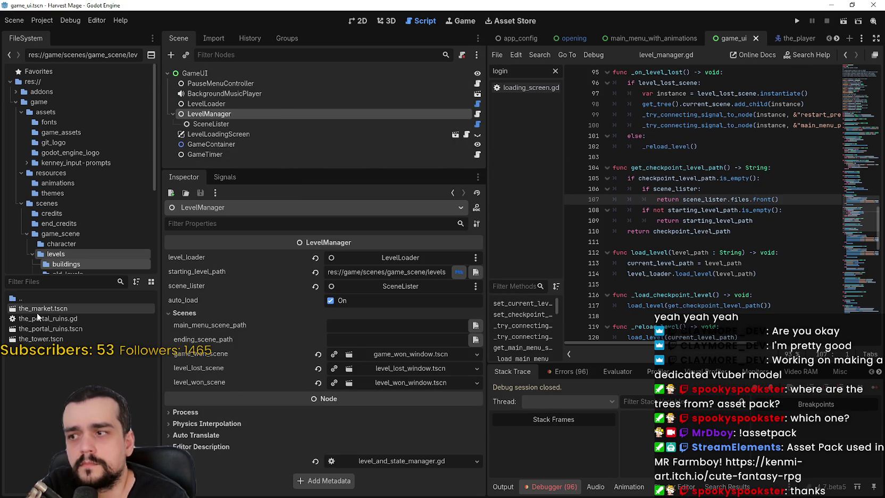
{"action": "left_click", "coordinate": [360, 21]}
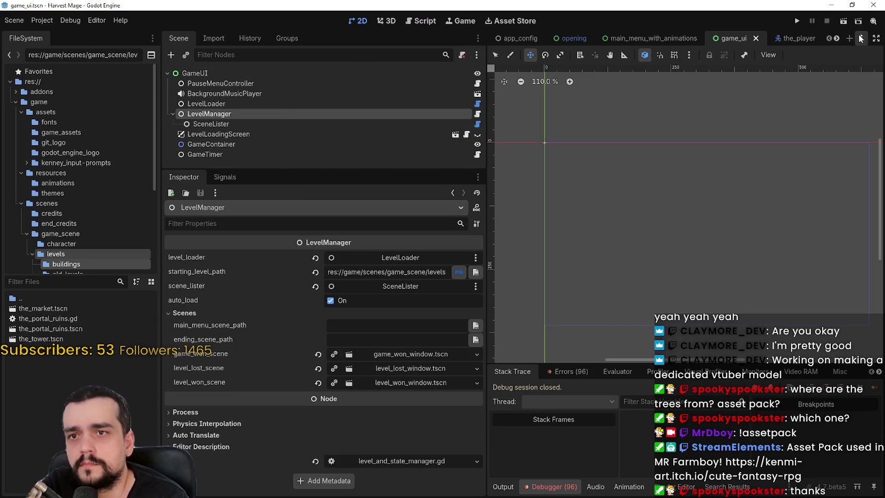
Step: Switch the editor to the_village scene tab
{"action": "scroll", "coordinate": [837, 39], "scroll_direction": "down", "scroll_amount": 8}
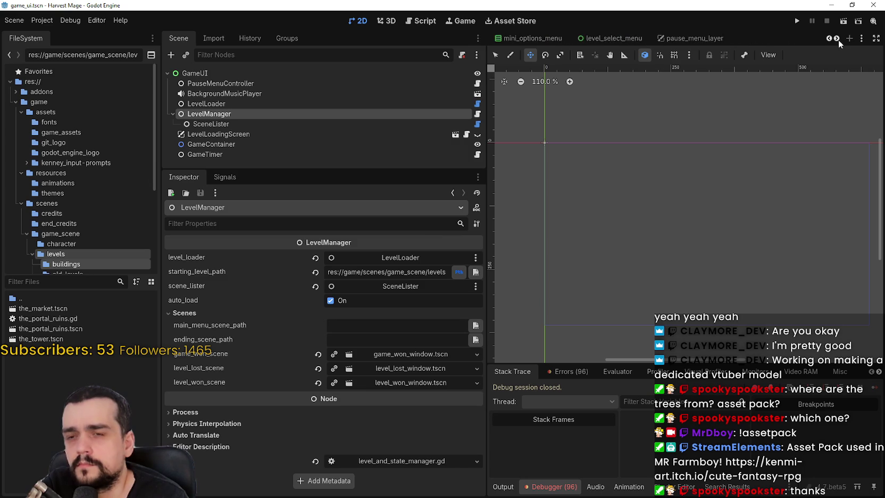
{"action": "scroll", "coordinate": [838, 40], "scroll_direction": "down", "scroll_amount": 4}
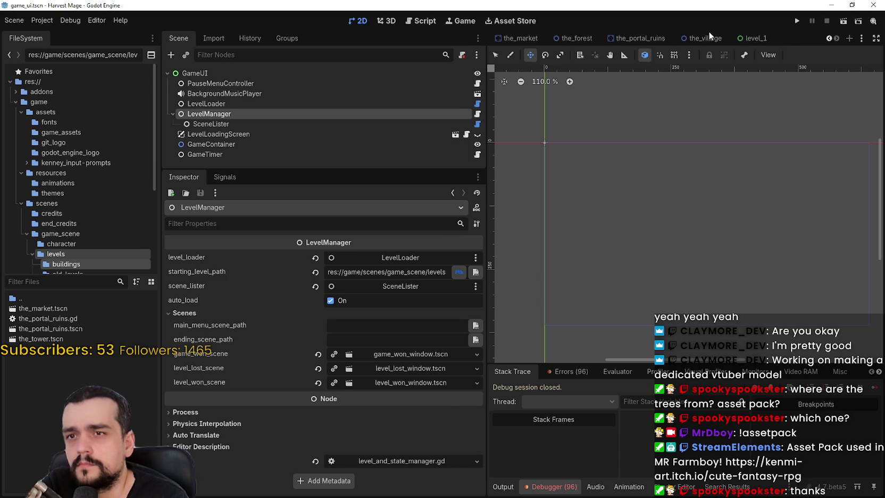
{"action": "left_click", "coordinate": [704, 38]}
{"action": "scroll", "coordinate": [773, 281], "scroll_direction": "up", "scroll_amount": 3}
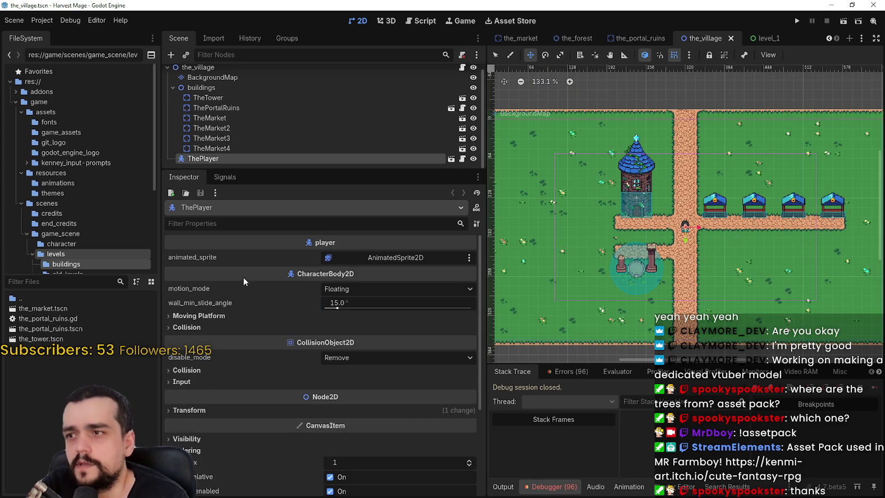
{"action": "left_click", "coordinate": [785, 42]}
{"action": "left_click", "coordinate": [775, 38]}
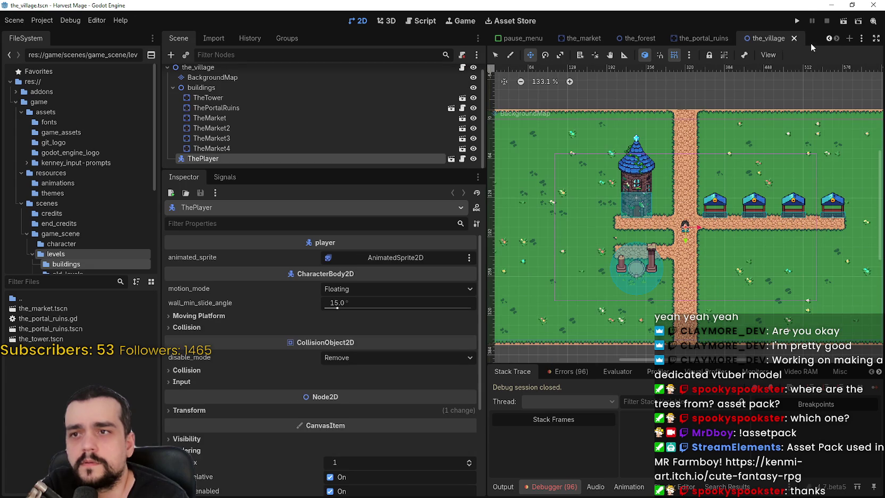
Step: Run a new game and trace the Nil-return error through the stack frames into level_manager.gd
{"action": "left_click", "coordinate": [797, 20]}
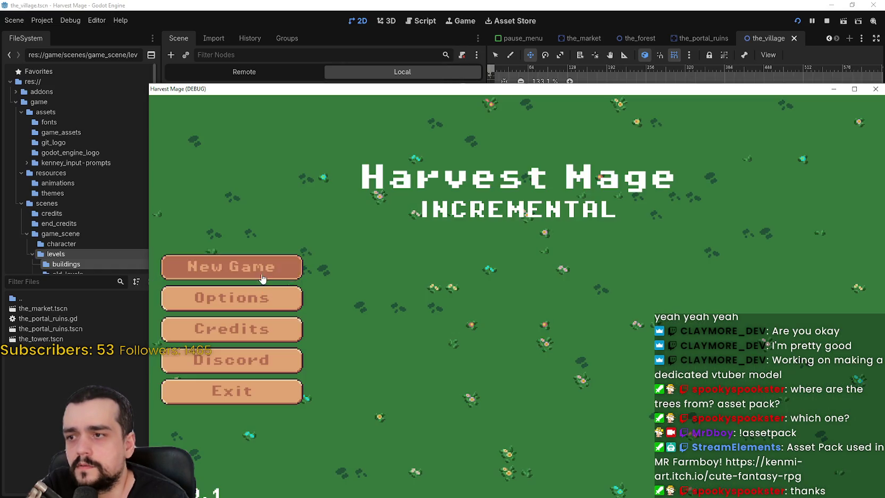
{"action": "left_click", "coordinate": [262, 277]}
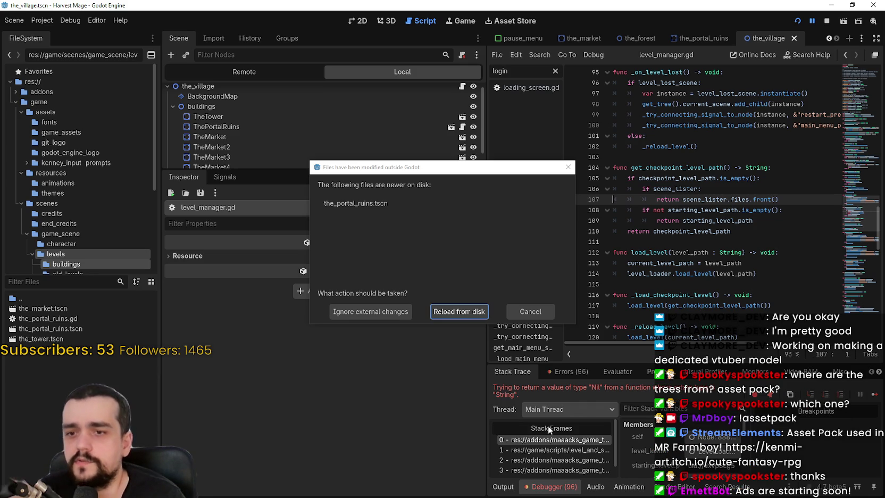
{"action": "left_click", "coordinate": [520, 313]}
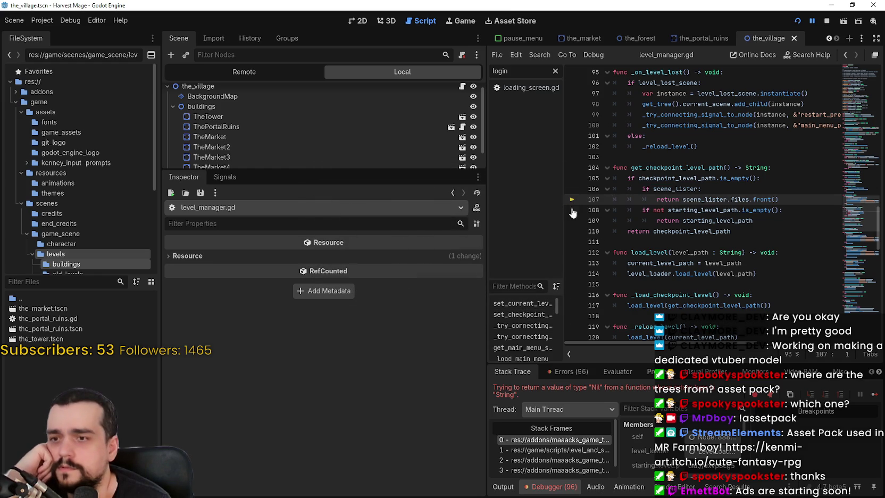
{"action": "scroll", "coordinate": [705, 295], "scroll_direction": "down", "scroll_amount": 2}
{"action": "left_click", "coordinate": [574, 450]}
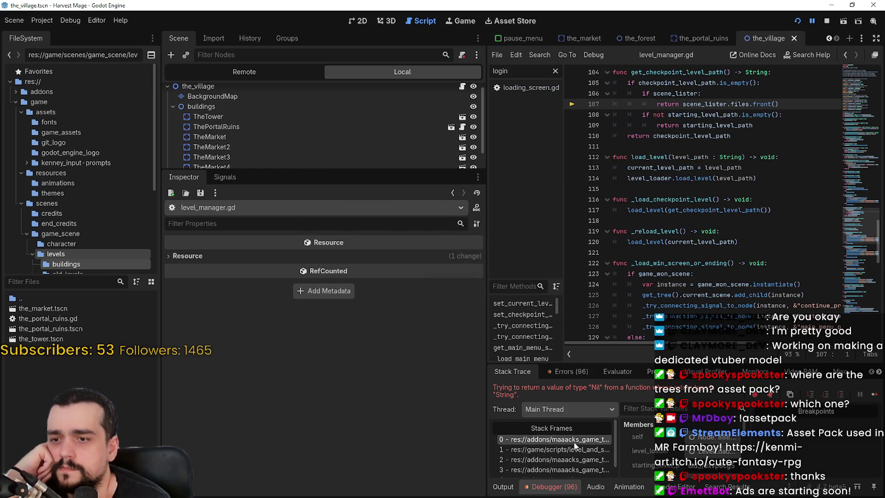
{"action": "left_click", "coordinate": [573, 462]}
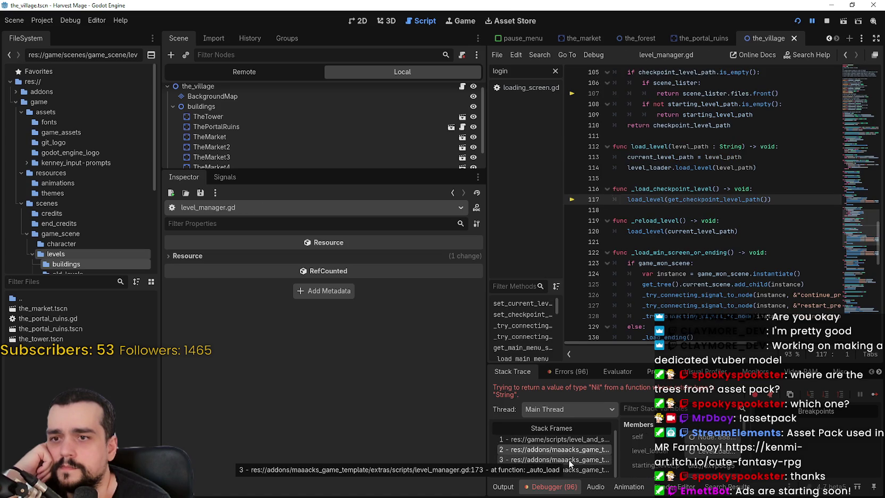
{"action": "left_click", "coordinate": [568, 459]}
{"action": "left_click", "coordinate": [567, 470]}
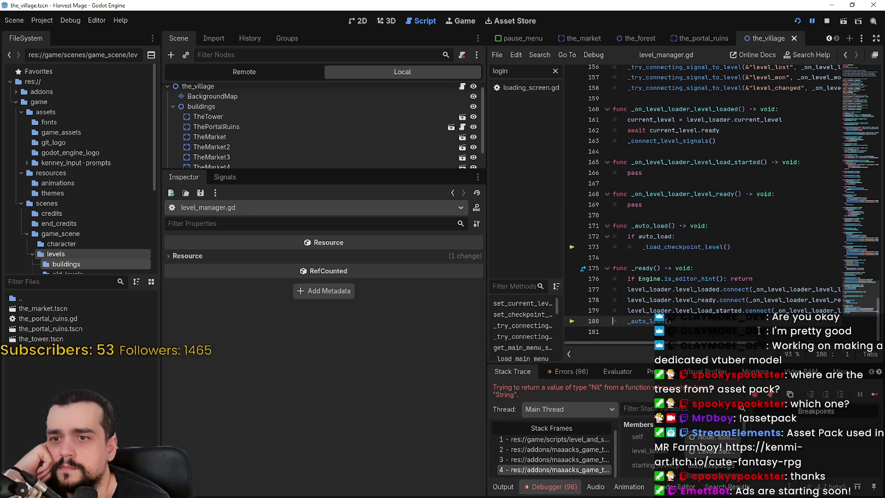
{"action": "left_click_drag", "start_coordinate": [734, 345], "coordinate": [819, 350]}
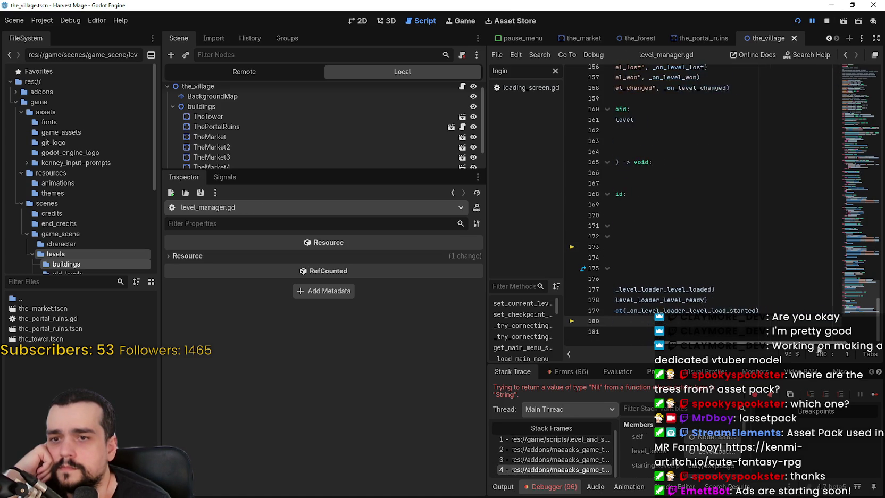
Step: Stop the debug session, reopen the game_ui scene, and select LevelLoader
{"action": "left_click", "coordinate": [826, 21]}
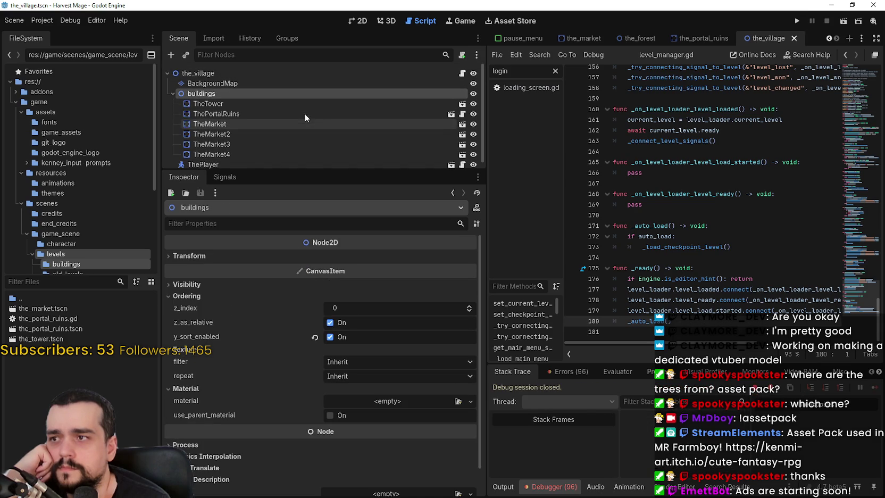
{"action": "left_click", "coordinate": [830, 39]}
{"action": "left_click", "coordinate": [830, 39]}
{"action": "left_click", "coordinate": [830, 39]}
{"action": "left_click", "coordinate": [830, 39]}
{"action": "left_click", "coordinate": [830, 39]}
{"action": "left_click", "coordinate": [830, 39]}
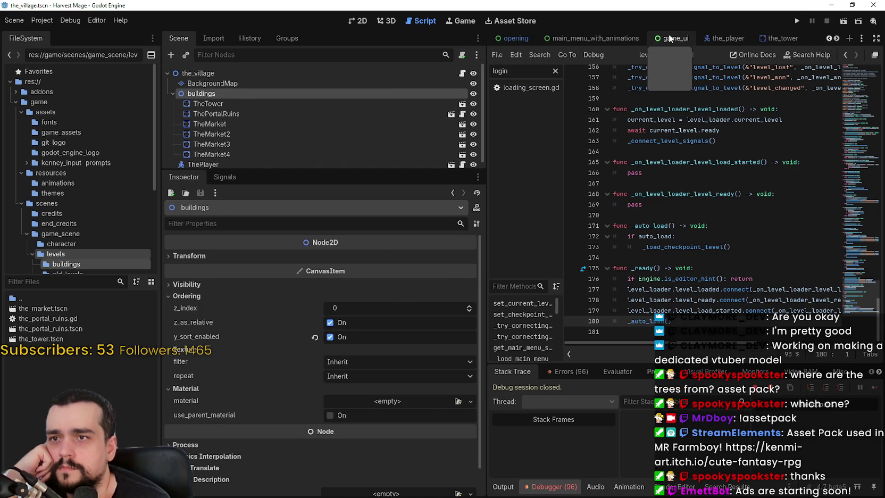
{"action": "left_click", "coordinate": [672, 38]}
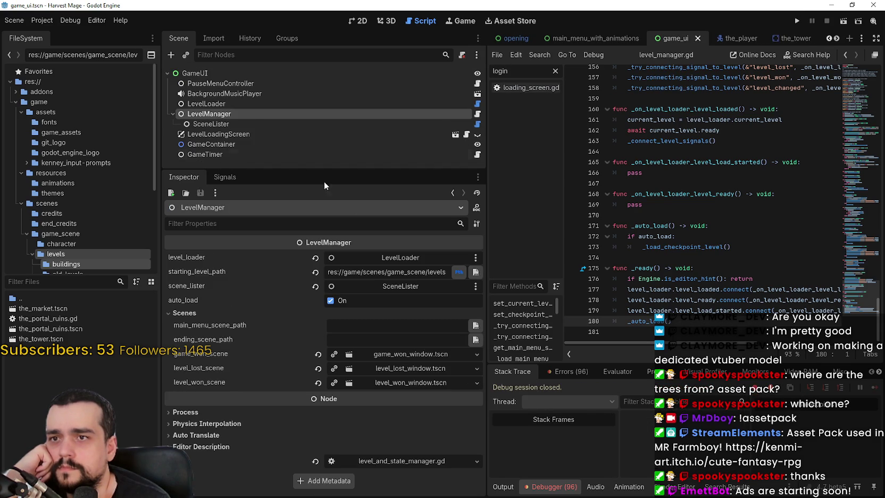
{"action": "left_click", "coordinate": [250, 104]}
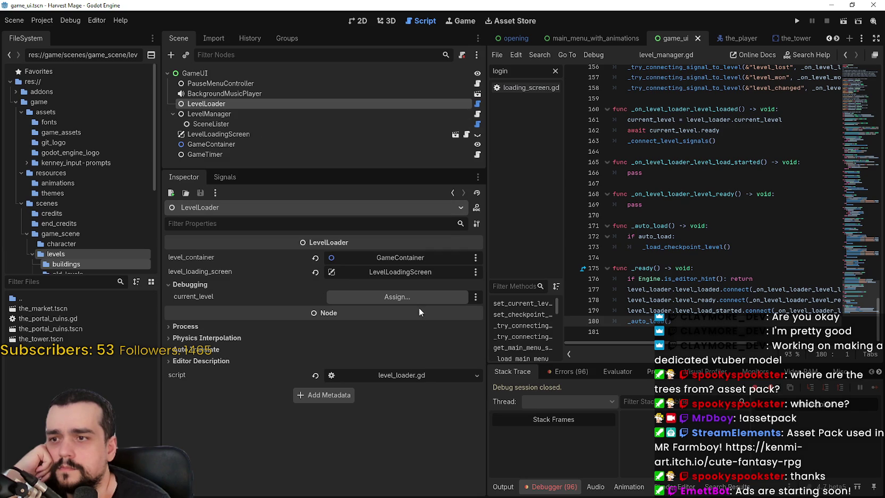
Step: Select SceneLister under LevelManager and add two empty entries to its files array
{"action": "left_click", "coordinate": [214, 113]}
{"action": "left_click", "coordinate": [173, 112]}
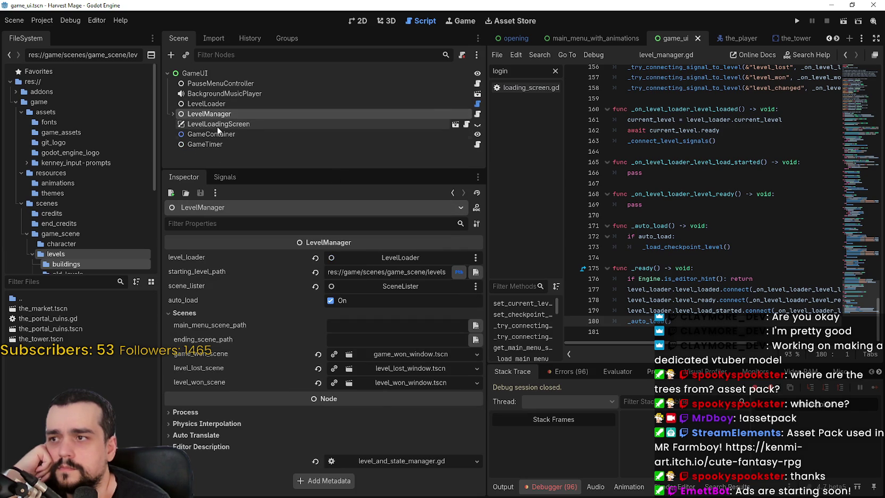
{"action": "left_click", "coordinate": [218, 126]}
{"action": "left_click", "coordinate": [172, 113]}
{"action": "left_click", "coordinate": [195, 124]}
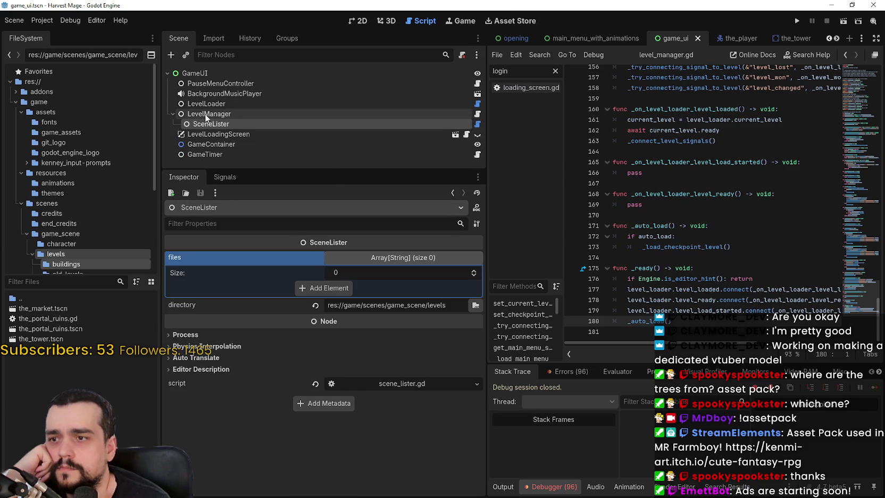
{"action": "left_click", "coordinate": [320, 288]}
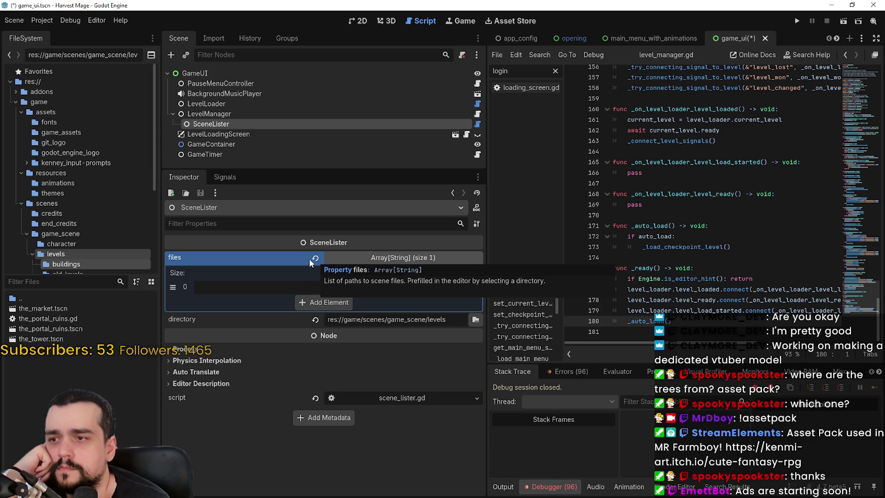
{"action": "left_click", "coordinate": [339, 302]}
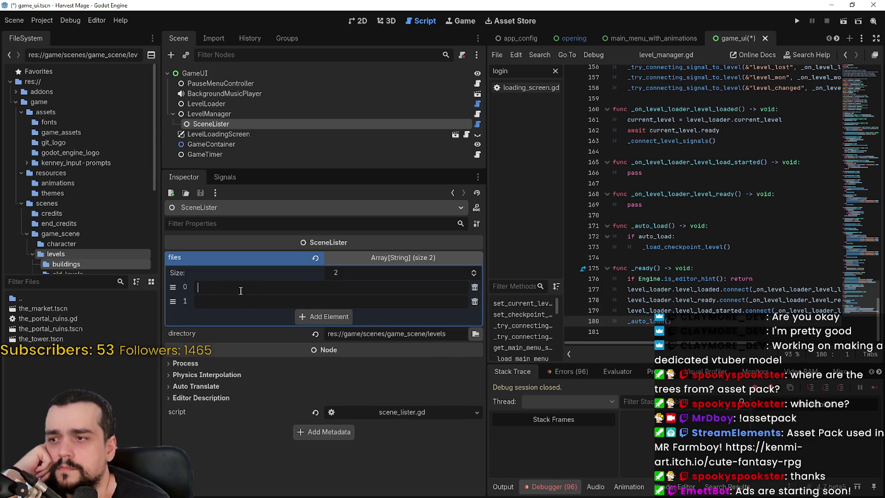
Step: Paste the copied path of the_village.tscn into files entry 0
{"action": "left_click", "coordinate": [62, 244]}
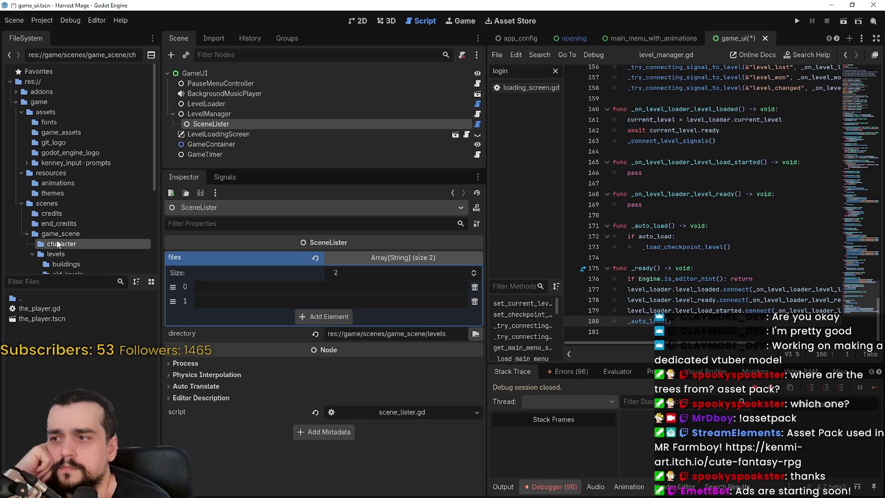
{"action": "left_click", "coordinate": [64, 253]}
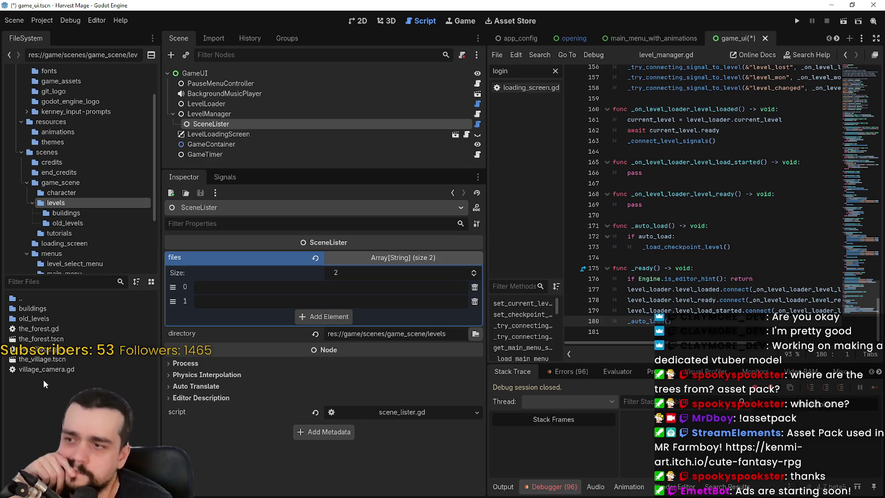
{"action": "left_click_drag", "start_coordinate": [42, 359], "coordinate": [218, 291]}
{"action": "right_click", "coordinate": [85, 361]}
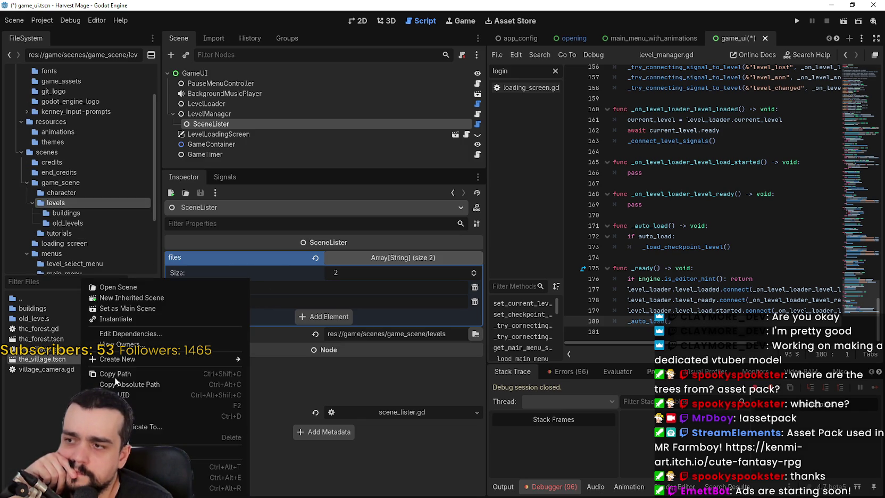
{"action": "left_click", "coordinate": [149, 374]}
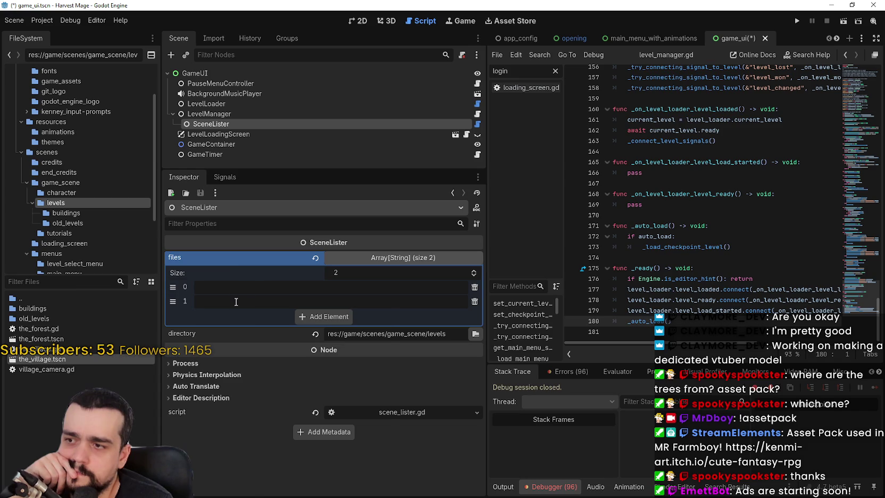
{"action": "right_click", "coordinate": [230, 287]}
{"action": "left_click", "coordinate": [252, 337]}
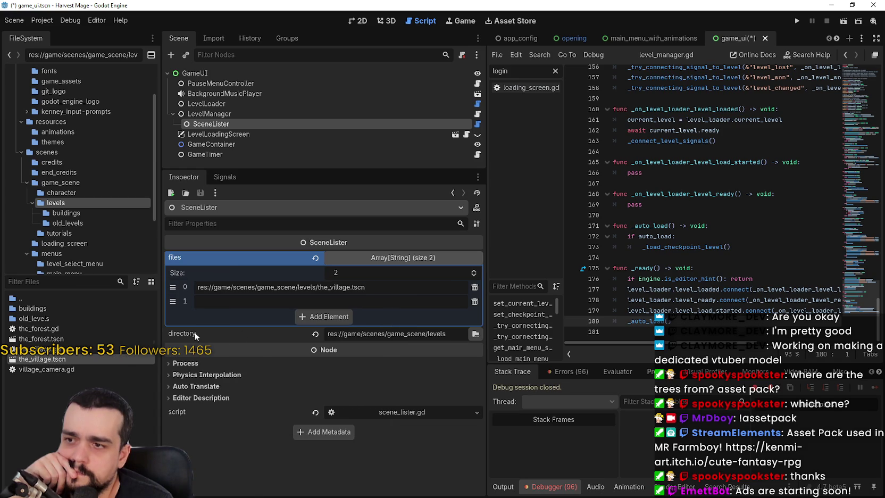
{"action": "left_click", "coordinate": [57, 368]}
Step: Paste the_forest.tscn's path into files entry 1 and run the game
{"action": "right_click", "coordinate": [56, 339]}
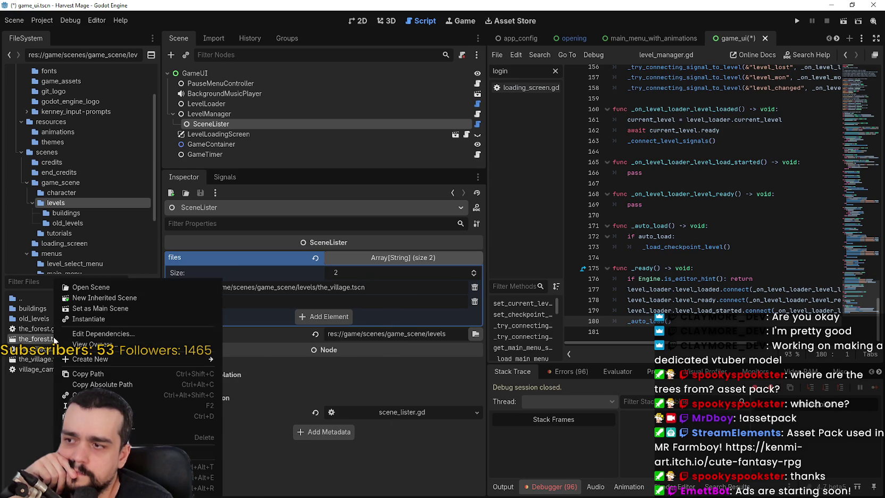
{"action": "left_click", "coordinate": [104, 375]}
{"action": "right_click", "coordinate": [210, 301]}
{"action": "left_click", "coordinate": [238, 347]}
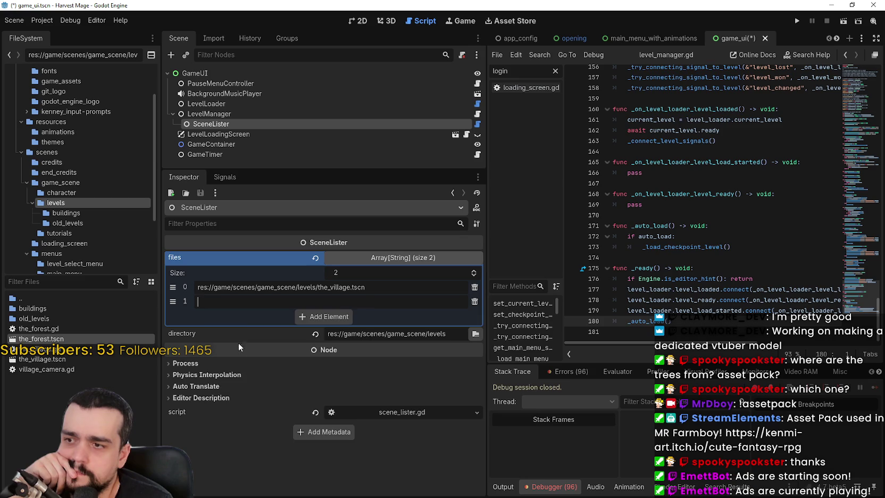
{"action": "left_click", "coordinate": [798, 21]}
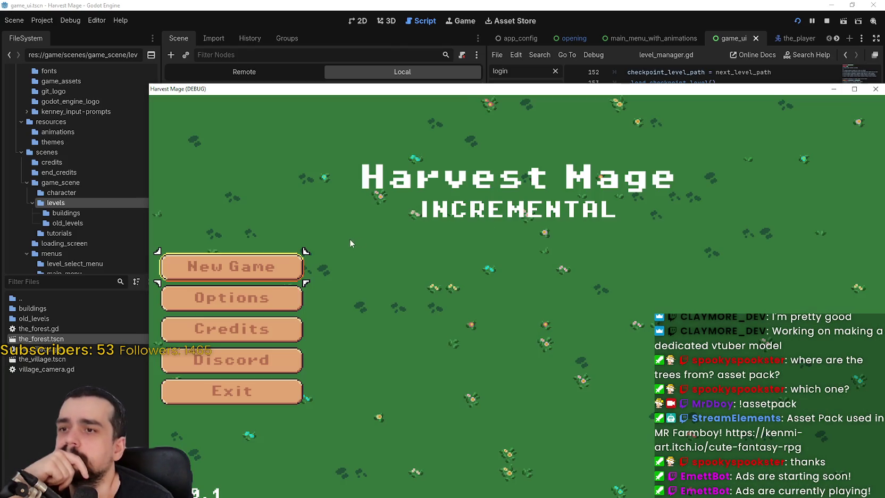
Step: Start from the main menu, move the player right into the forest level, then close the game
{"action": "left_click", "coordinate": [273, 263]}
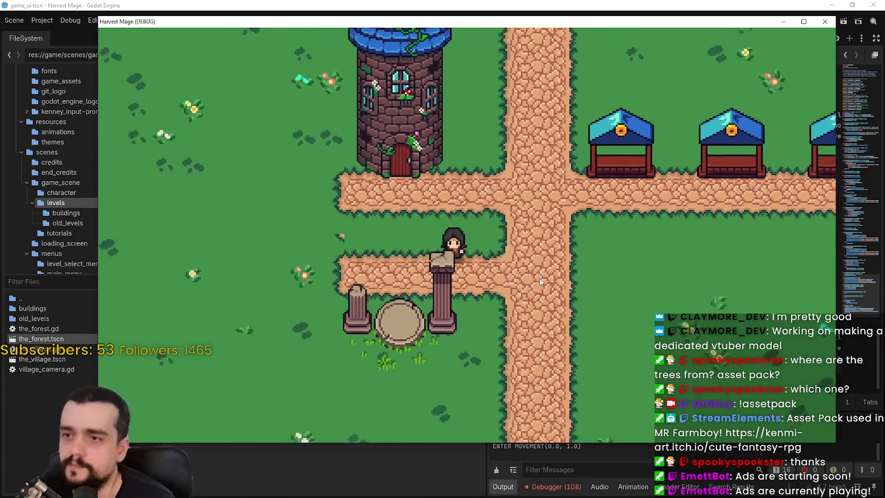
{"action": "key", "text": "Right"}
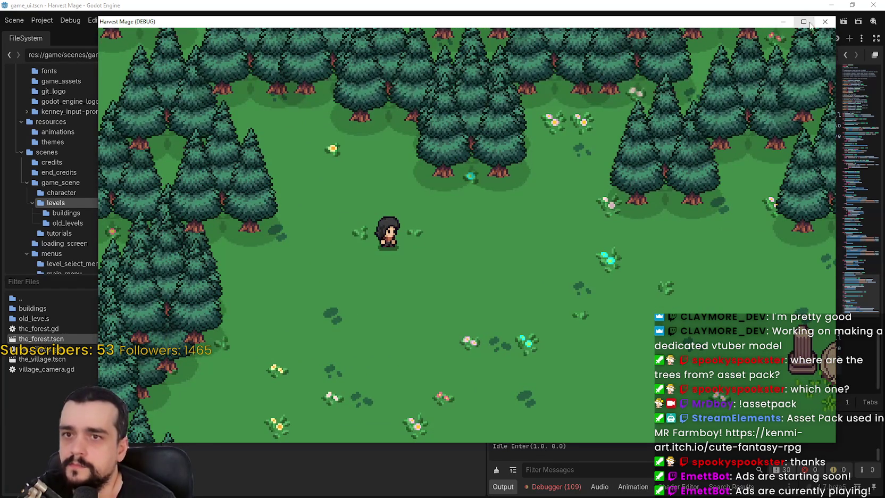
{"action": "left_click", "coordinate": [824, 21]}
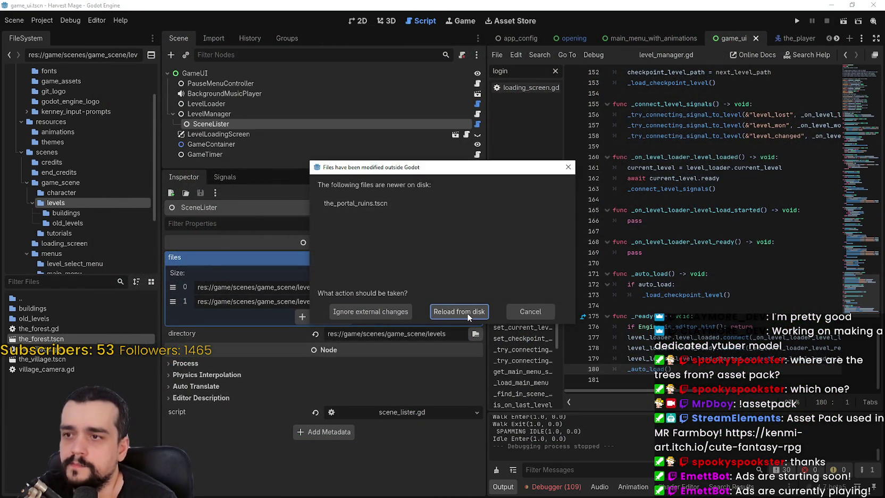
Step: Close the the_portal_ruins.tscn changed-on-disk notice and reselect LevelManager in game_ui
{"action": "left_click_drag", "start_coordinate": [390, 168], "coordinate": [468, 138]}
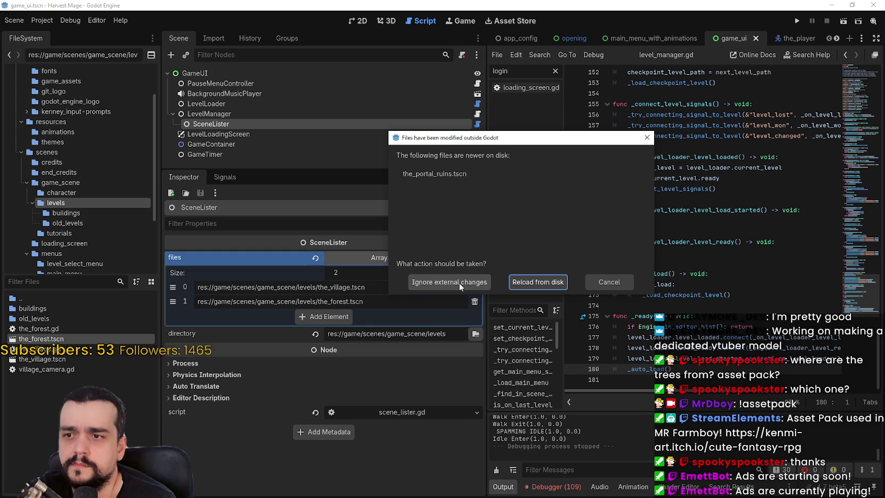
{"action": "left_click", "coordinate": [553, 282]}
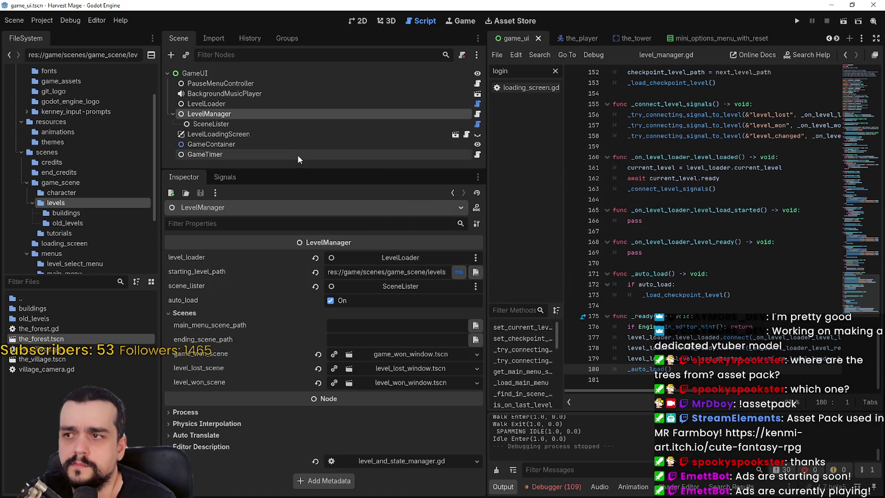
{"action": "left_click", "coordinate": [246, 123]}
{"action": "left_click", "coordinate": [244, 113]}
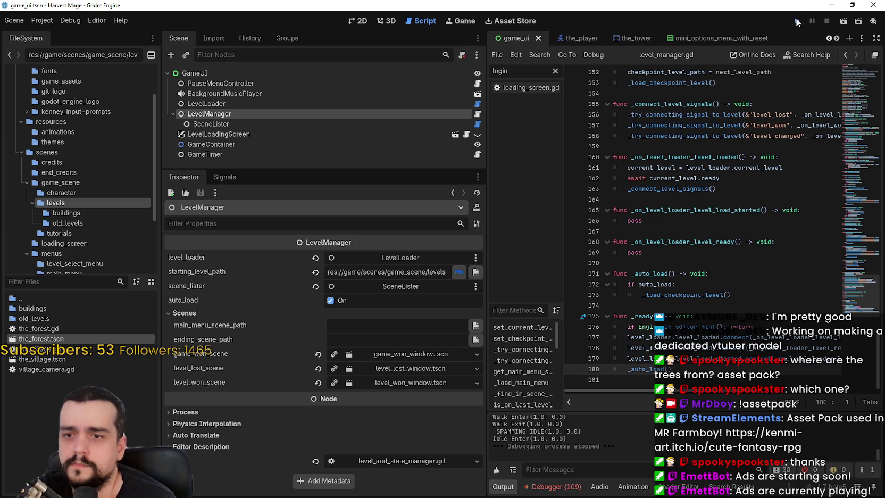
{"action": "left_click", "coordinate": [49, 19]}
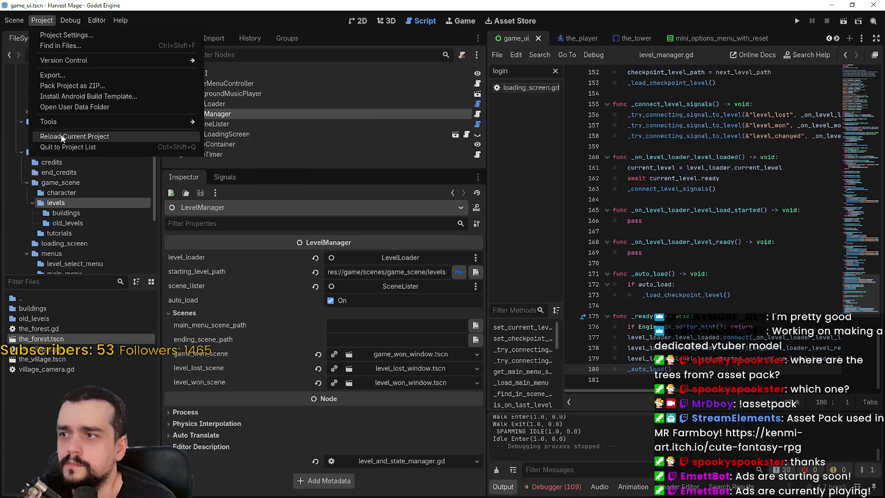
{"action": "left_click", "coordinate": [64, 105]}
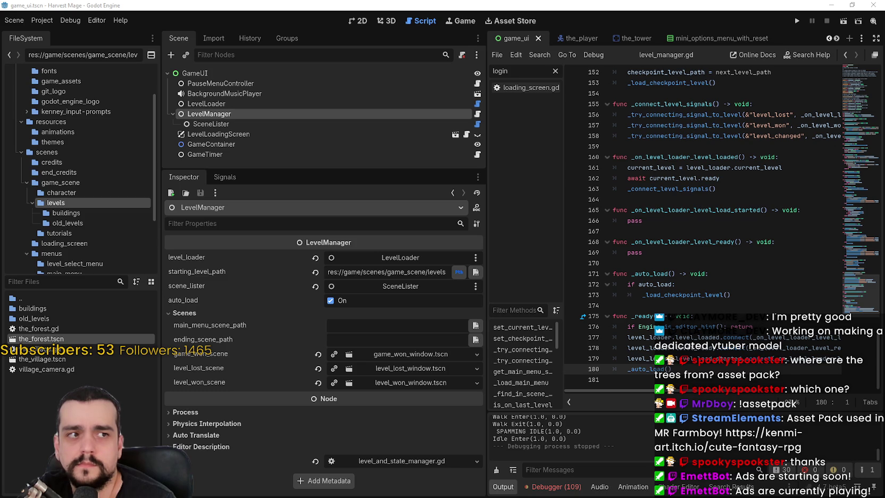
{"action": "left_click", "coordinate": [796, 21]}
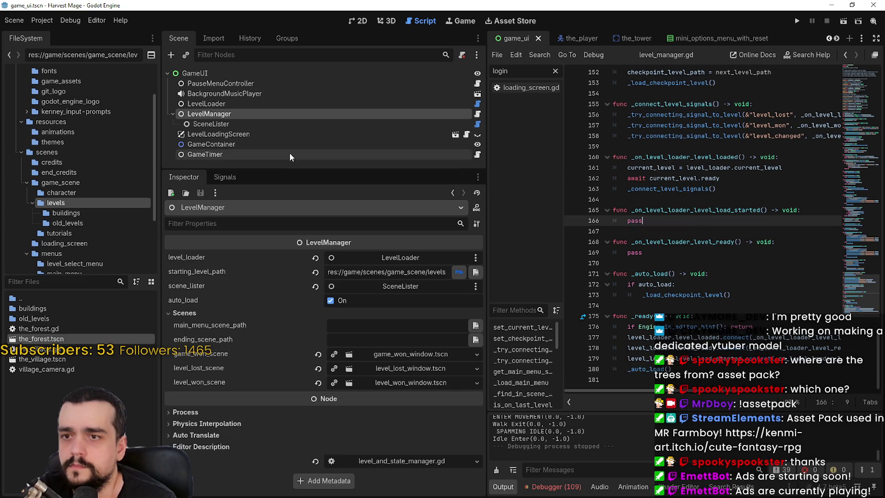
{"action": "left_click", "coordinate": [288, 152]}
{"action": "left_click", "coordinate": [277, 113]}
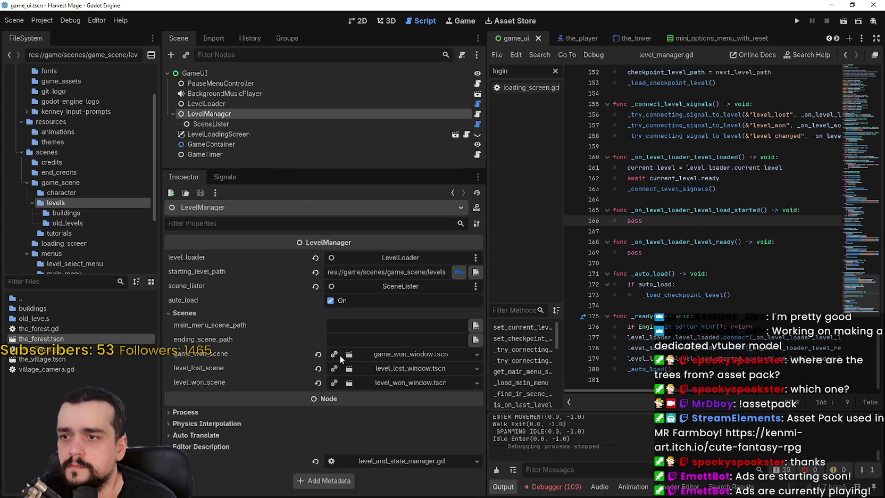
Step: Open LevelManager's script level_and_state_manager.gd and look over its checkpoint path lookup code
{"action": "left_click", "coordinate": [217, 124]}
{"action": "left_click", "coordinate": [224, 114]}
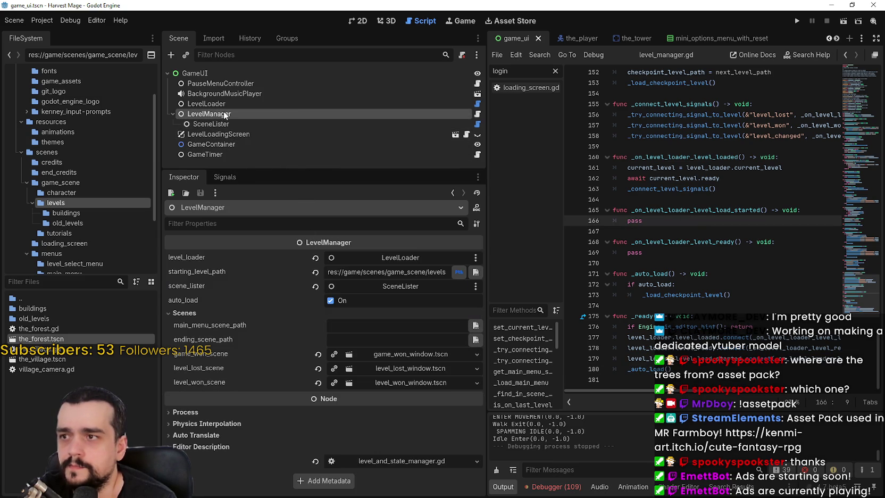
{"action": "left_click", "coordinate": [478, 114]}
{"action": "left_click_drag", "start_coordinate": [768, 189], "coordinate": [756, 199]}
{"action": "left_click", "coordinate": [720, 146]}
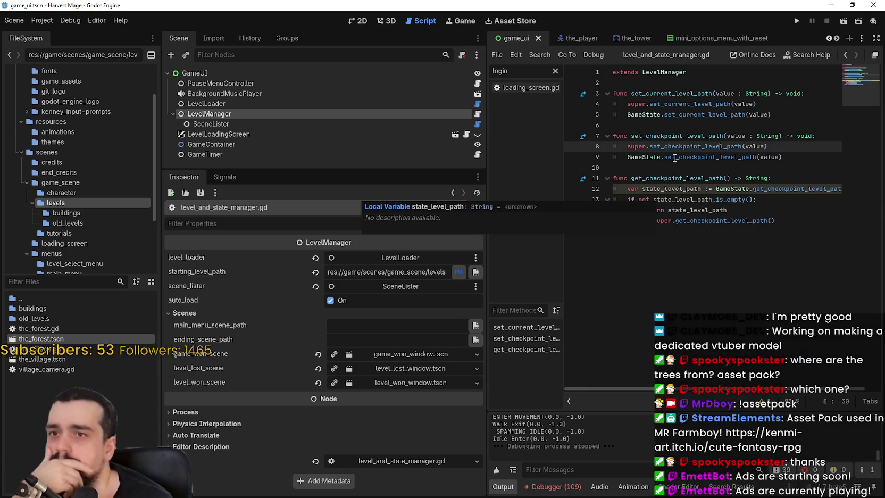
{"action": "left_click", "coordinate": [694, 122]}
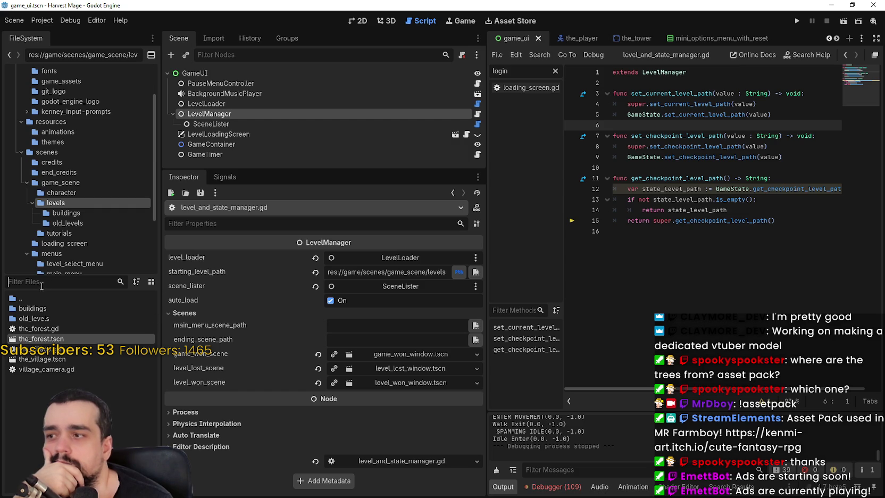
{"action": "type", "text": "level"}
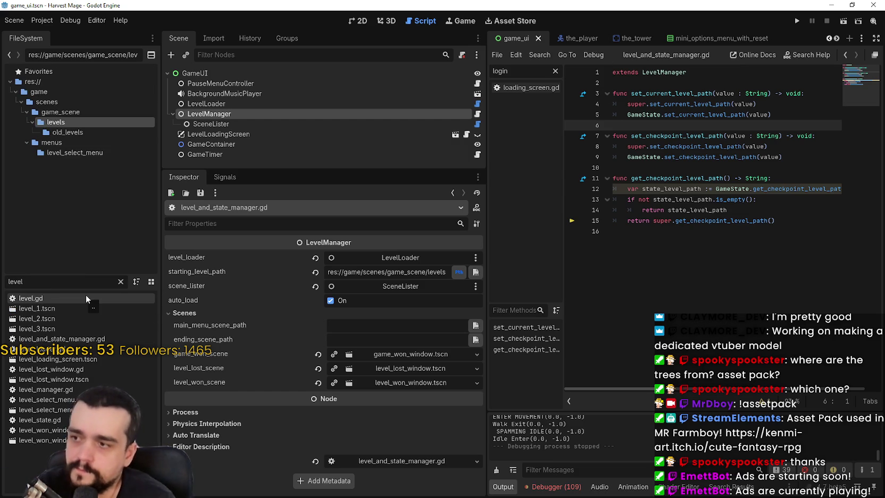
{"action": "double_click", "coordinate": [67, 307]}
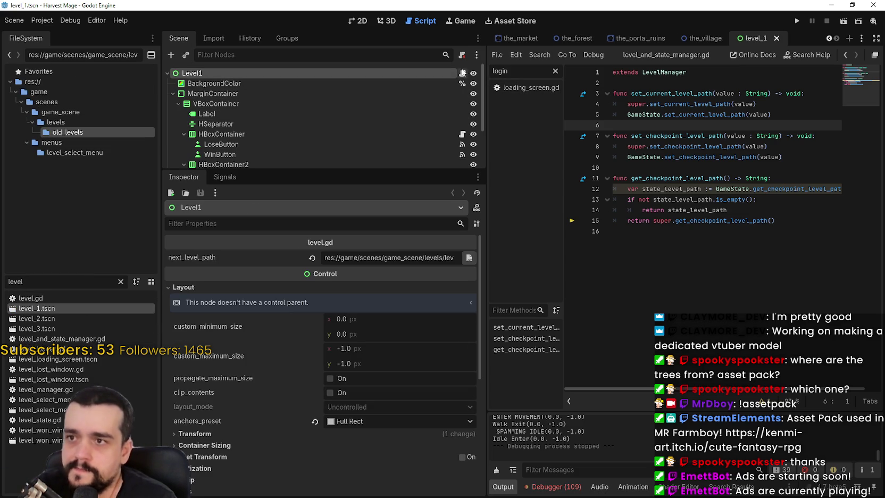
{"action": "left_click", "coordinate": [462, 73]}
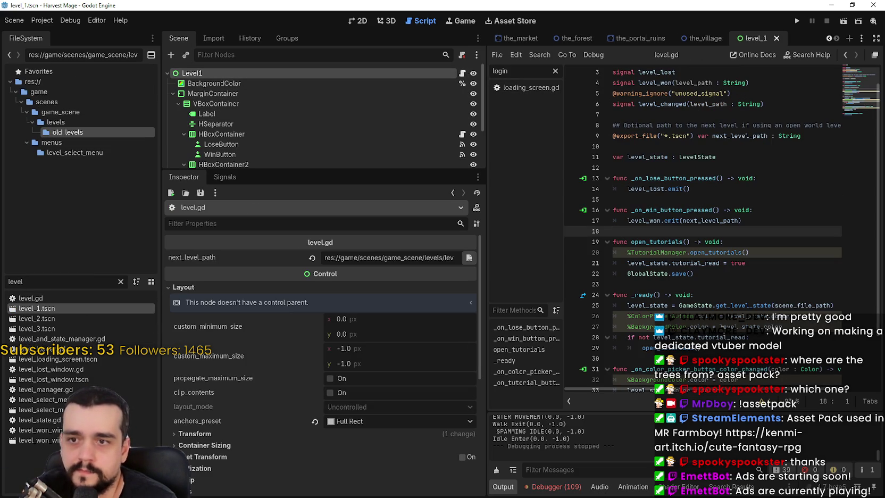
{"action": "left_click", "coordinate": [697, 285]}
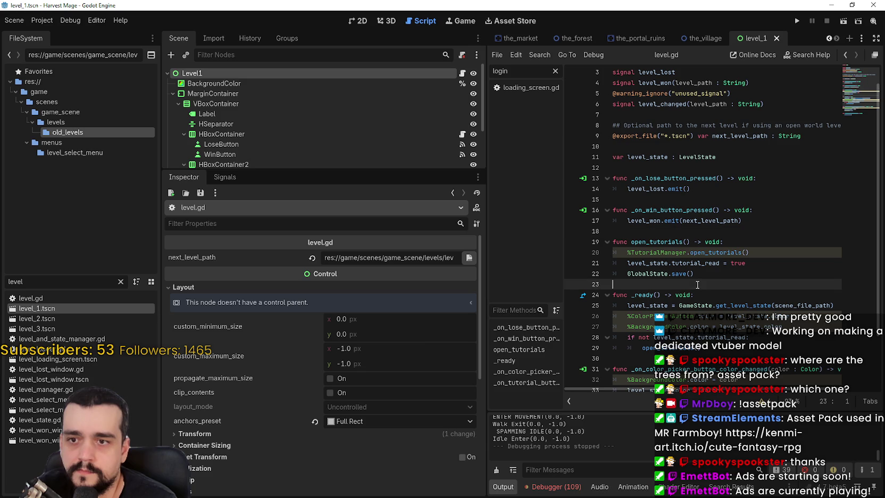
{"action": "double_click", "coordinate": [655, 220]}
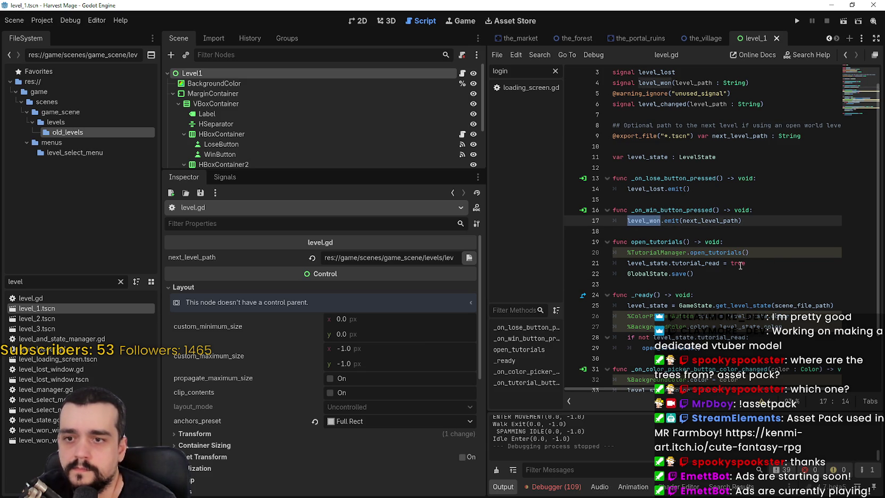
{"action": "scroll", "coordinate": [735, 264], "scroll_direction": "down", "scroll_amount": 2}
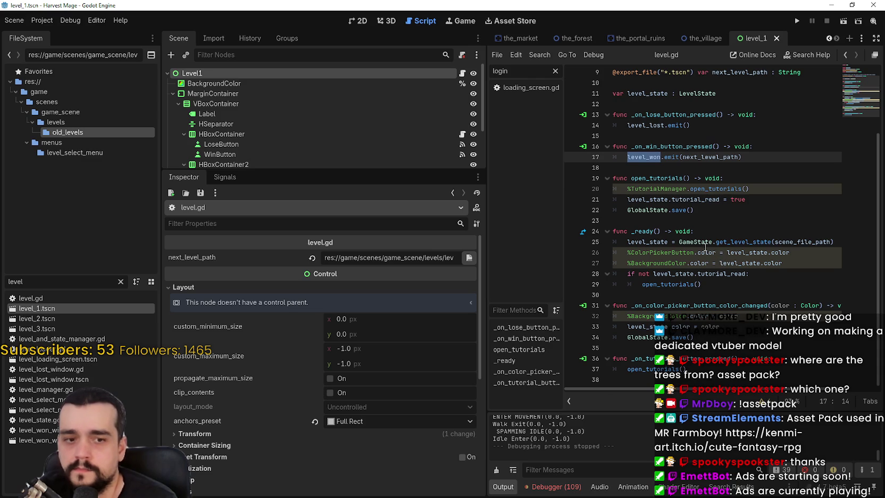
{"action": "scroll", "coordinate": [710, 250], "scroll_direction": "up", "scroll_amount": 1}
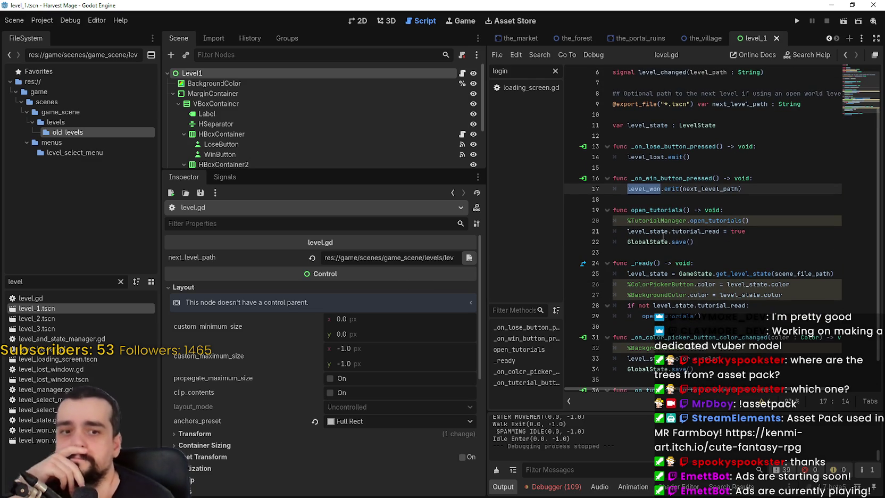
{"action": "scroll", "coordinate": [662, 237], "scroll_direction": "up", "scroll_amount": 2}
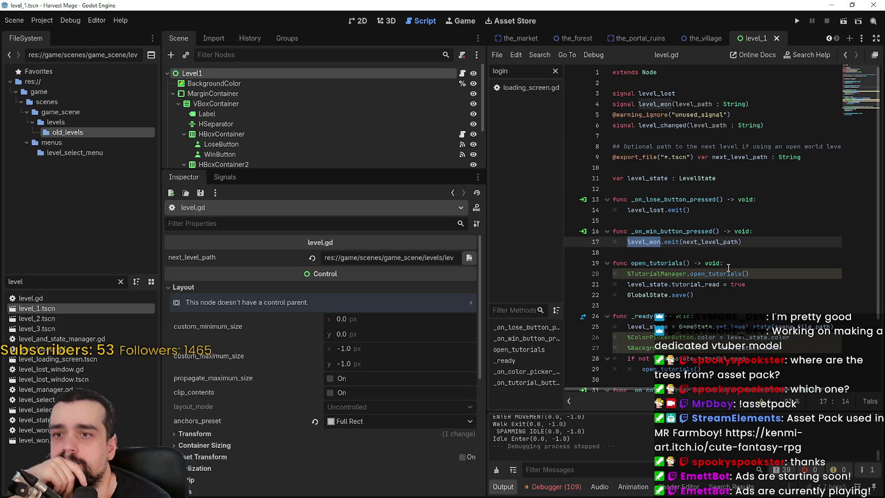
{"action": "left_click", "coordinate": [714, 253]}
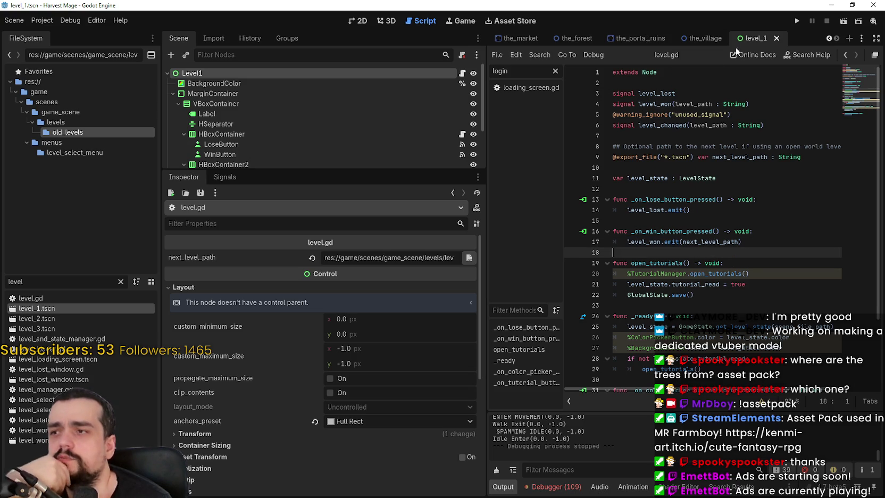
{"action": "left_click", "coordinate": [828, 39]}
{"action": "left_click", "coordinate": [828, 39]}
{"action": "left_click", "coordinate": [828, 39]}
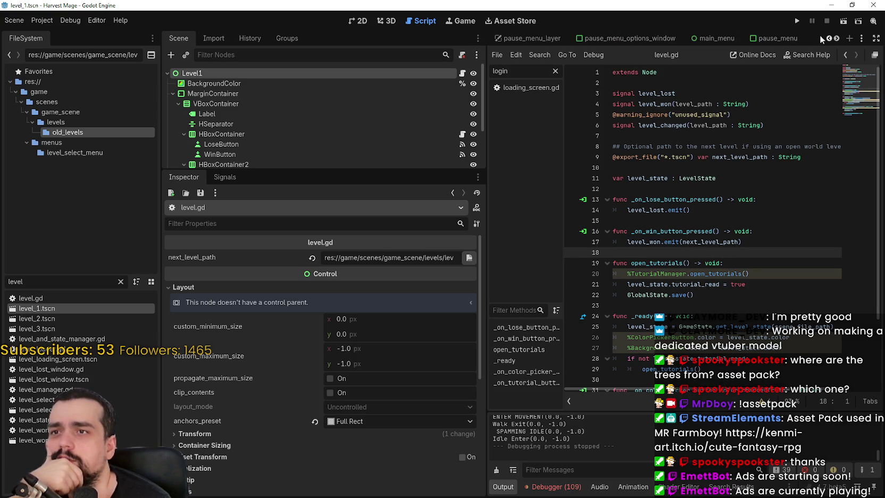
Step: Open the level_1 scene tab and confirm its next_level_path points to level_2.tscn
{"action": "left_click", "coordinate": [699, 41]}
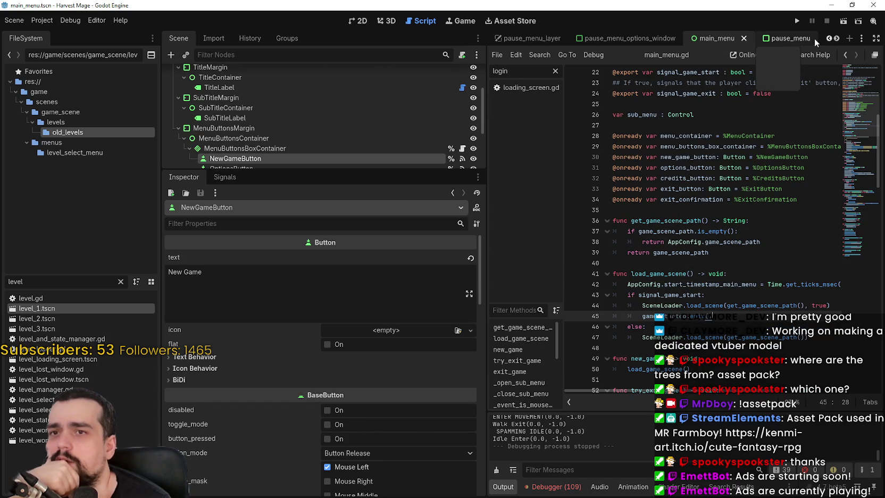
{"action": "left_click", "coordinate": [828, 39]}
{"action": "left_click", "coordinate": [828, 38]}
{"action": "left_click", "coordinate": [828, 38]}
{"action": "left_click", "coordinate": [828, 38]}
{"action": "left_click", "coordinate": [828, 38]}
{"action": "left_click", "coordinate": [828, 38]}
{"action": "left_click", "coordinate": [828, 39]}
{"action": "left_click", "coordinate": [827, 39]}
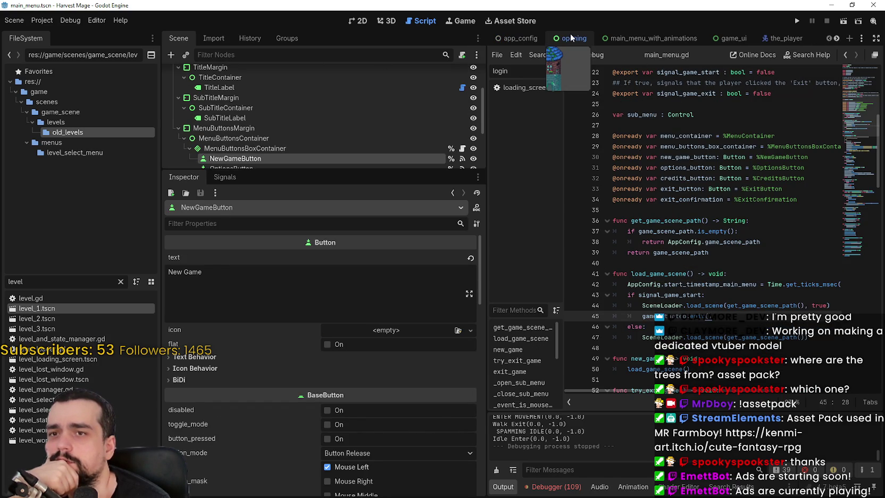
{"action": "left_click", "coordinate": [837, 41]}
{"action": "left_click", "coordinate": [836, 41]}
{"action": "left_click", "coordinate": [837, 41]}
{"action": "left_click", "coordinate": [836, 41]}
{"action": "left_click", "coordinate": [836, 41]}
{"action": "left_click", "coordinate": [836, 41]}
{"action": "left_click", "coordinate": [837, 41]}
{"action": "left_click", "coordinate": [837, 41]}
{"action": "left_click", "coordinate": [836, 41]}
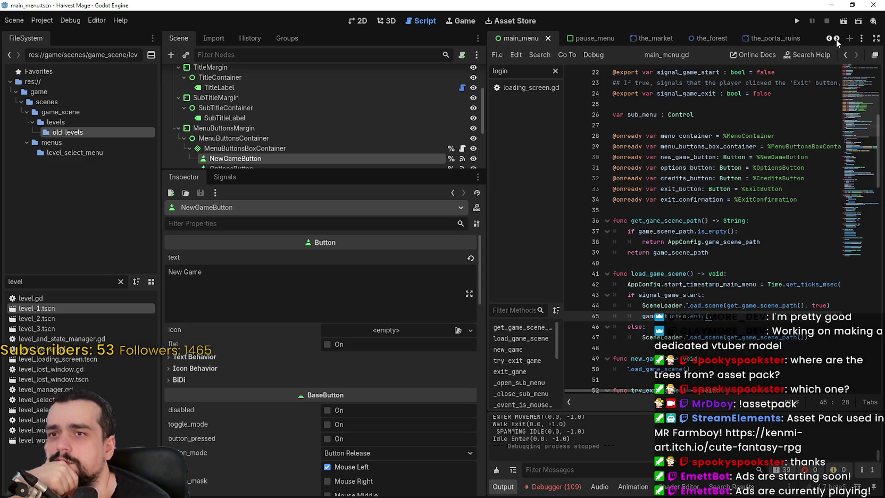
{"action": "left_click", "coordinate": [836, 41]}
{"action": "left_click", "coordinate": [836, 41]}
{"action": "left_click", "coordinate": [752, 39]}
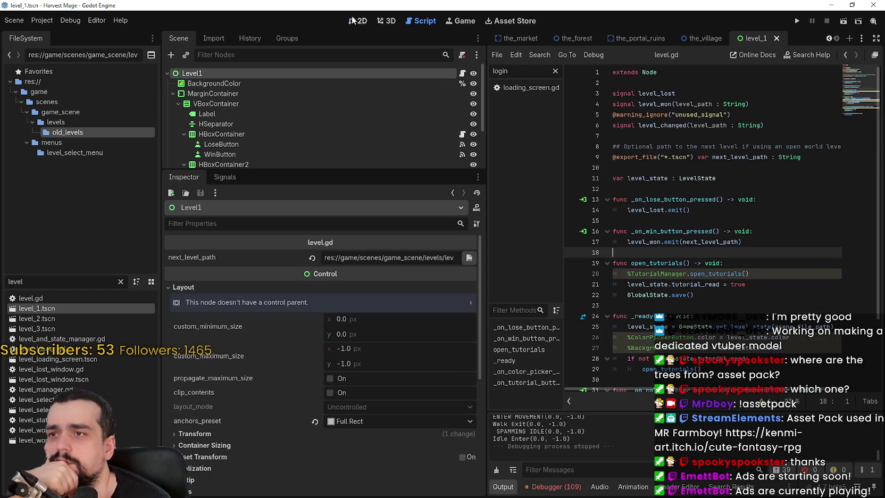
{"action": "scroll", "coordinate": [649, 253], "scroll_direction": "up", "scroll_amount": 3}
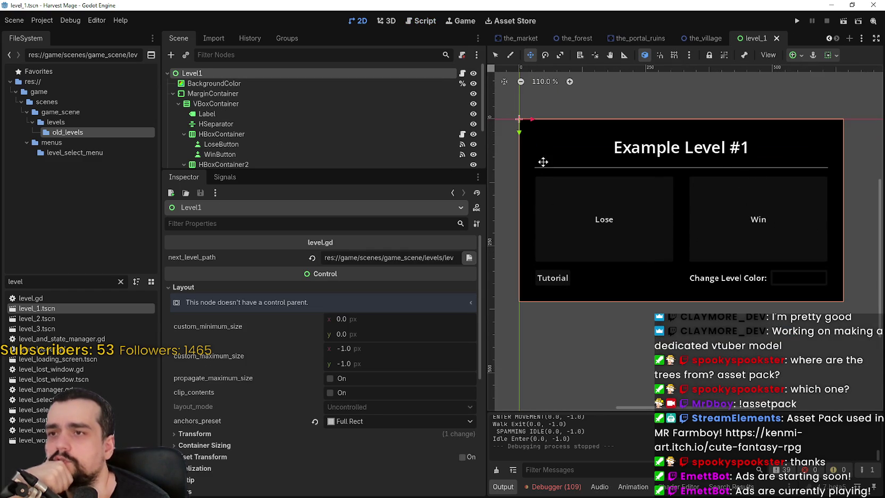
{"action": "left_click_drag", "start_coordinate": [368, 257], "coordinate": [482, 254]}
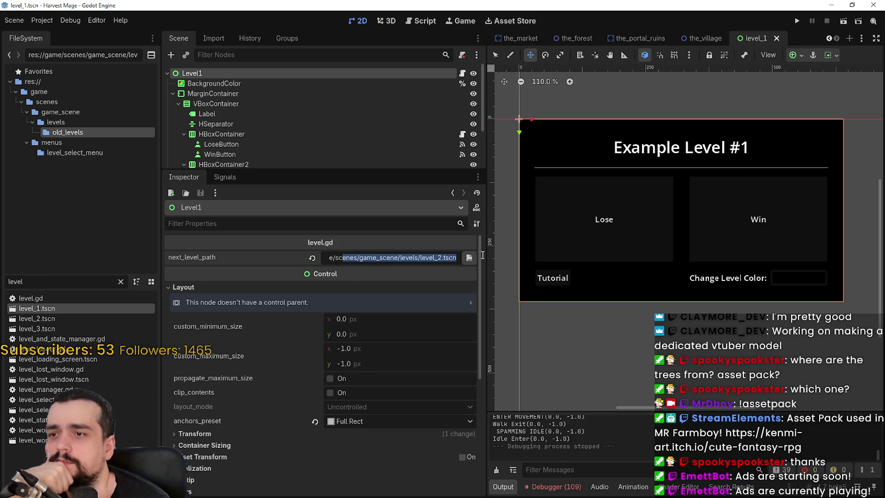
Step: Open Level1's level.gd script and search it for level_changed
{"action": "left_click", "coordinate": [463, 74]}
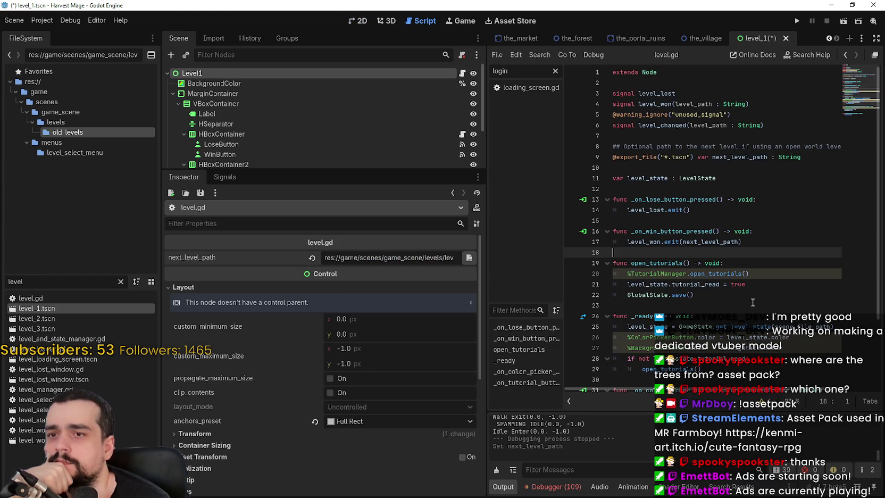
{"action": "scroll", "coordinate": [752, 302], "scroll_direction": "down", "scroll_amount": 3}
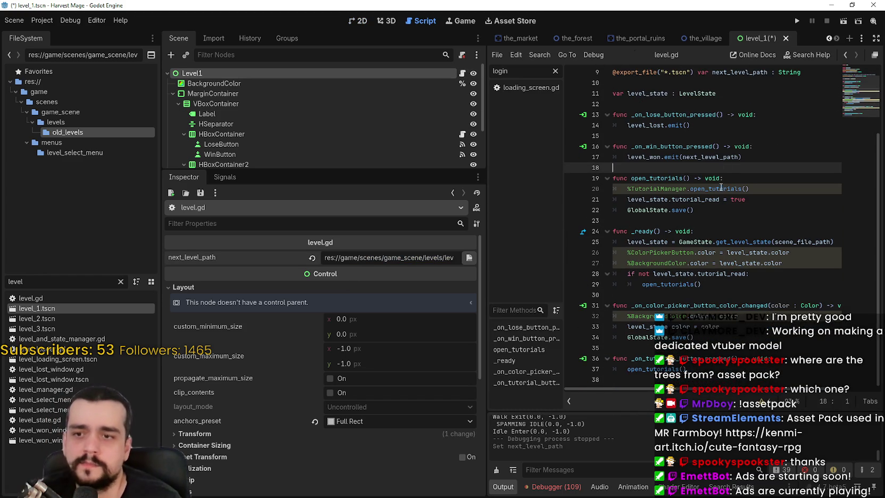
{"action": "scroll", "coordinate": [648, 183], "scroll_direction": "up", "scroll_amount": 2}
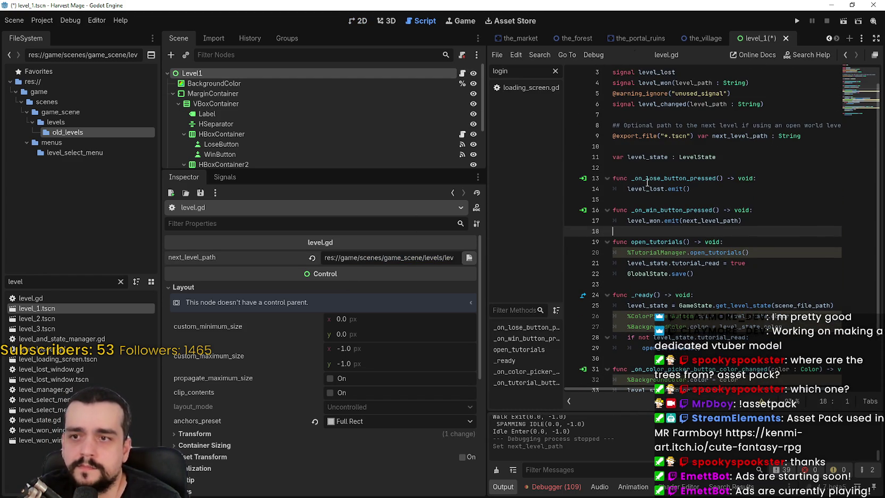
{"action": "double_click", "coordinate": [658, 105]}
{"action": "scroll", "coordinate": [664, 123], "scroll_direction": "up", "scroll_amount": 1}
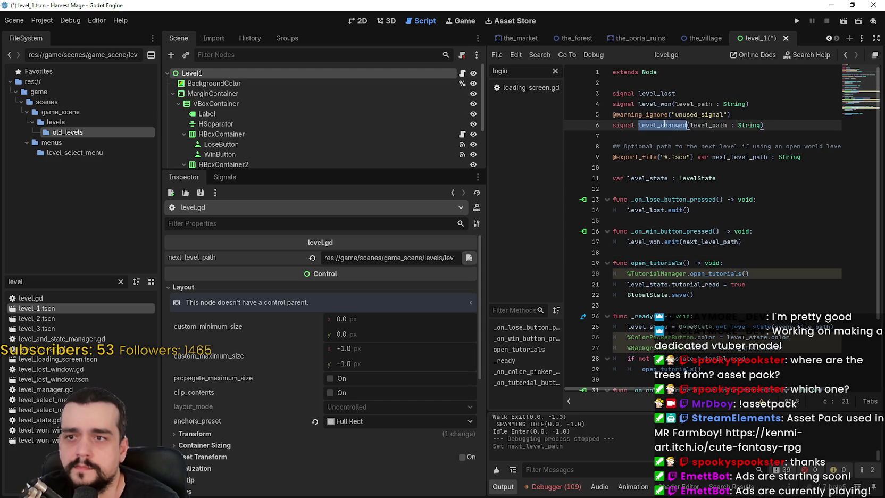
{"action": "key", "text": "ctrl+f"}
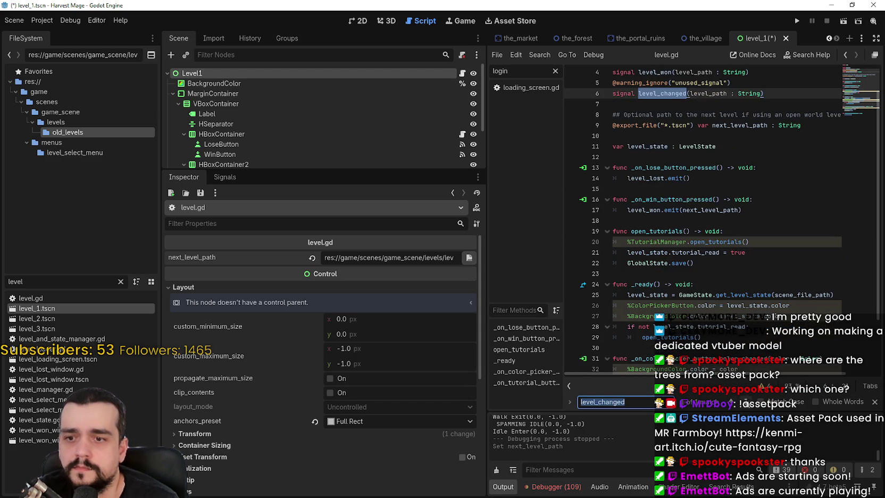
Step: Run a project-wide Find in Files for level_won to list every match
{"action": "double_click", "coordinate": [653, 104]}
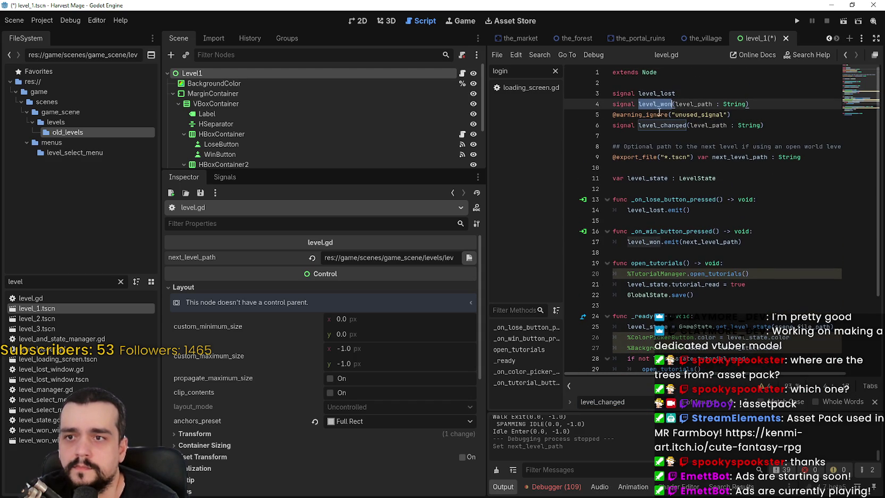
{"action": "key", "text": "ctrl+shift+f"}
{"action": "left_click", "coordinate": [445, 293]}
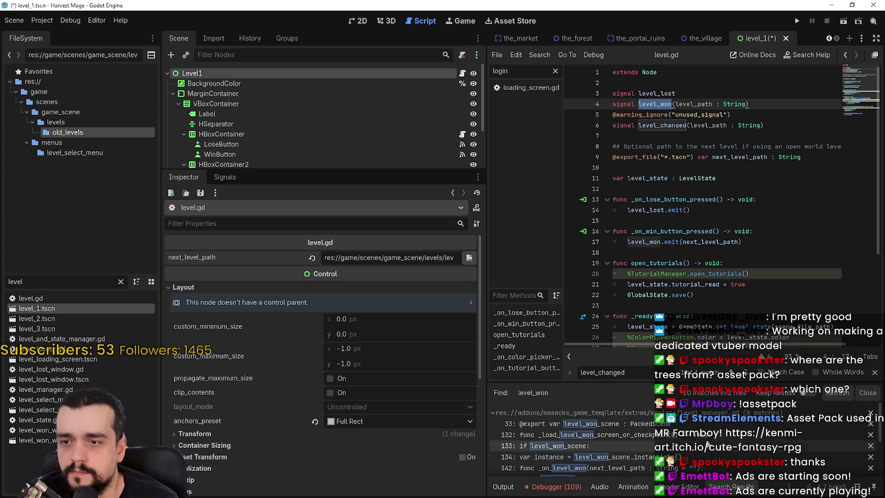
{"action": "scroll", "coordinate": [708, 425], "scroll_direction": "down", "scroll_amount": 2}
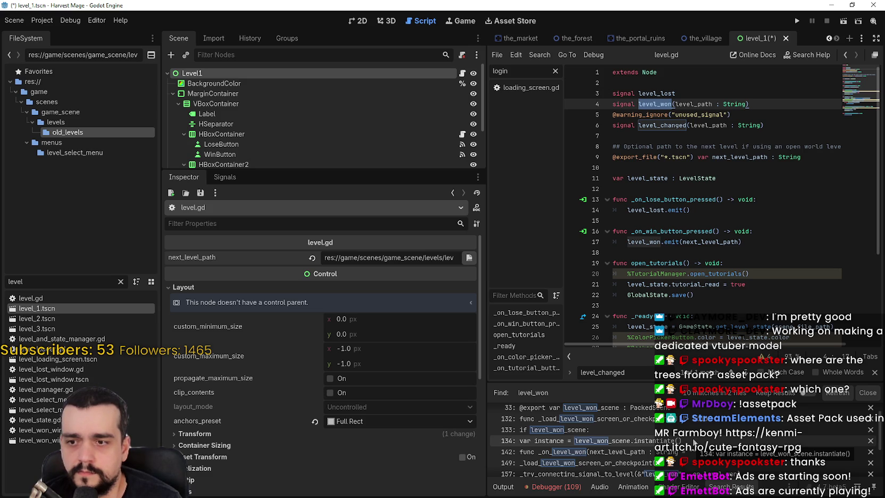
{"action": "scroll", "coordinate": [694, 442], "scroll_direction": "down", "scroll_amount": 1}
{"action": "scroll", "coordinate": [696, 437], "scroll_direction": "down", "scroll_amount": 2}
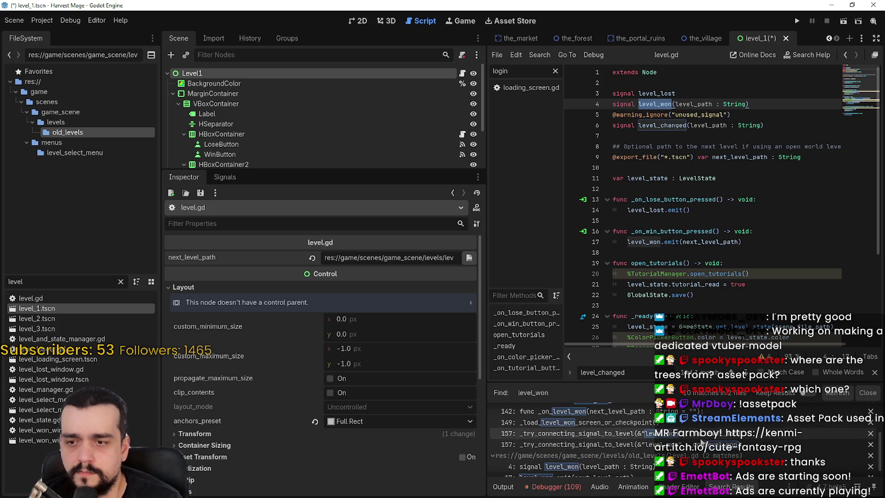
{"action": "scroll", "coordinate": [787, 462], "scroll_direction": "down", "scroll_amount": 1}
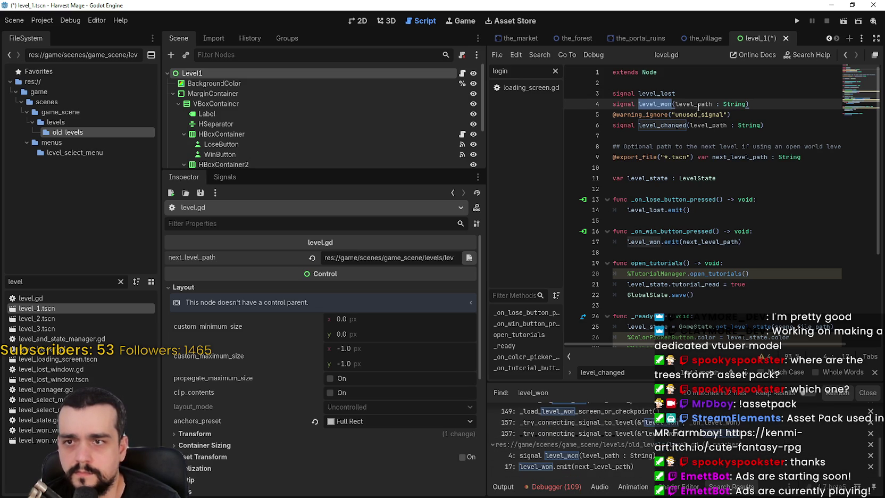
{"action": "scroll", "coordinate": [738, 282], "scroll_direction": "down", "scroll_amount": 3}
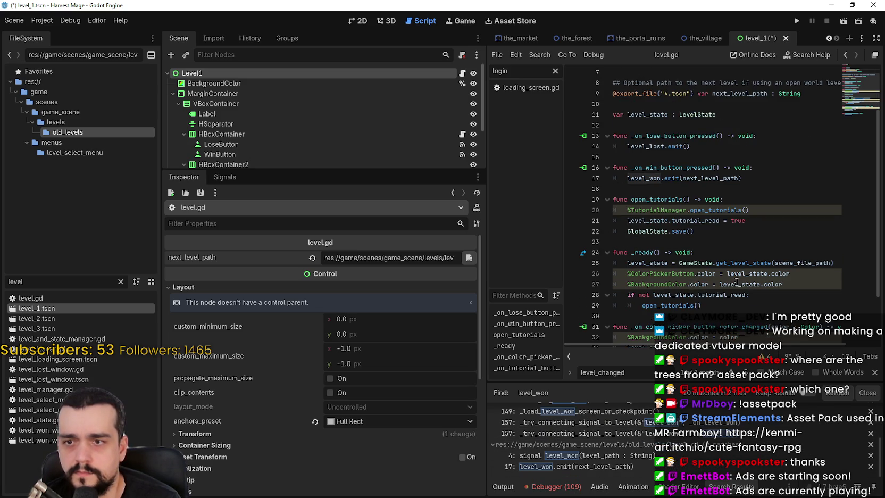
{"action": "scroll", "coordinate": [722, 321], "scroll_direction": "up", "scroll_amount": 3}
{"action": "scroll", "coordinate": [571, 436], "scroll_direction": "up", "scroll_amount": 2}
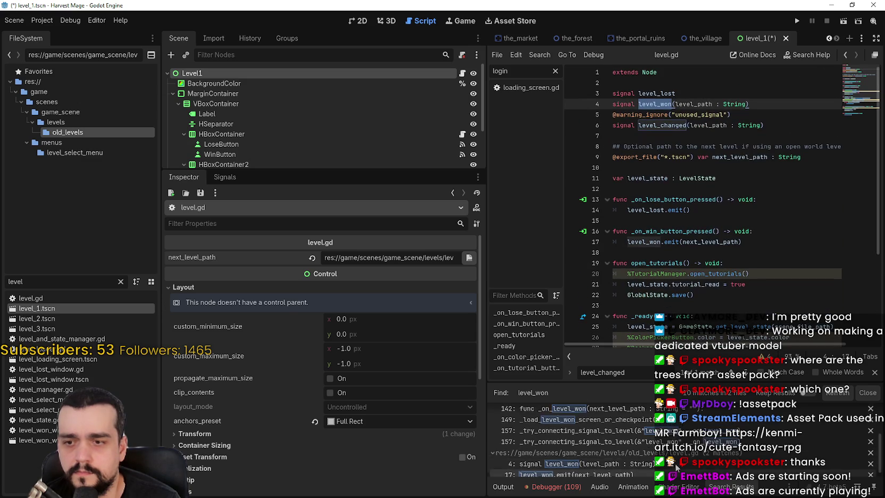
{"action": "scroll", "coordinate": [685, 425], "scroll_direction": "up", "scroll_amount": 3}
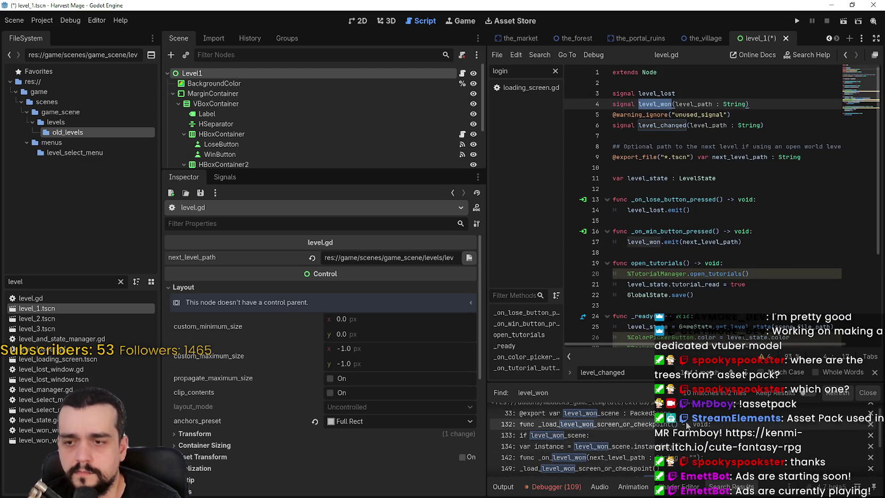
{"action": "left_click", "coordinate": [686, 424]}
{"action": "scroll", "coordinate": [669, 286], "scroll_direction": "up", "scroll_amount": 1}
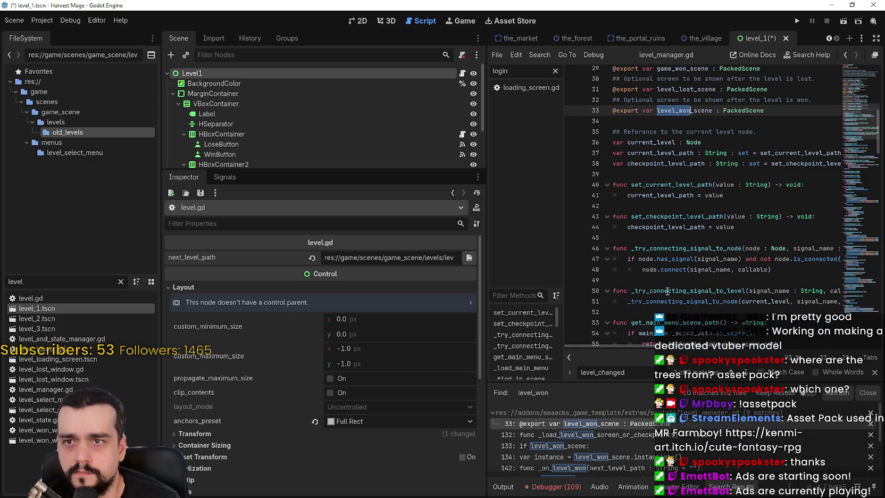
{"action": "scroll", "coordinate": [669, 286], "scroll_direction": "up", "scroll_amount": 7}
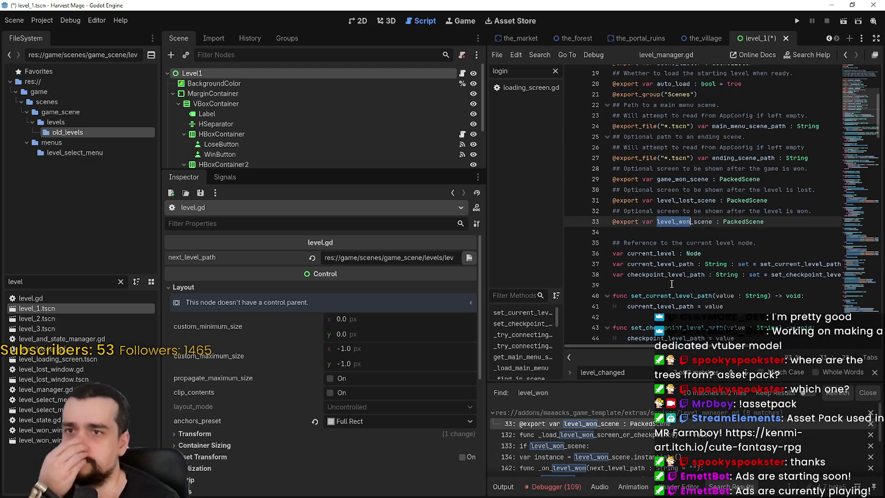
{"action": "scroll", "coordinate": [778, 250], "scroll_direction": "down", "scroll_amount": 4}
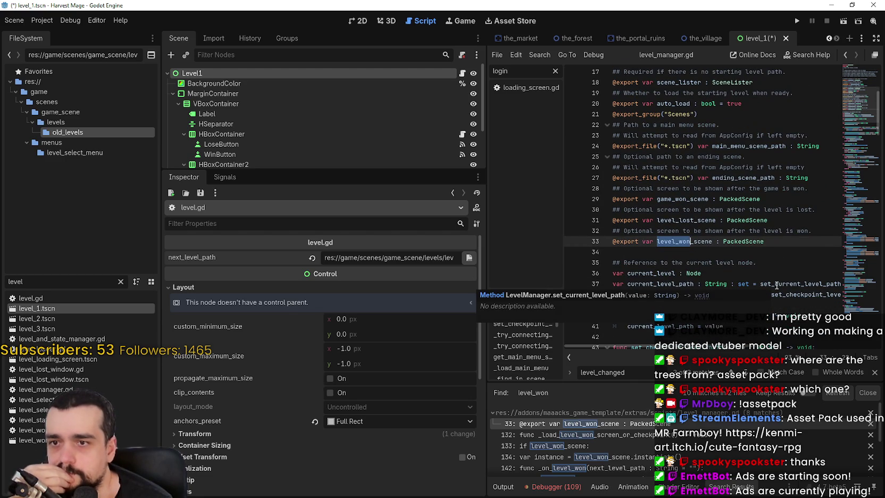
{"action": "left_click", "coordinate": [803, 231]}
{"action": "left_click_drag", "start_coordinate": [803, 230], "coordinate": [604, 231]}
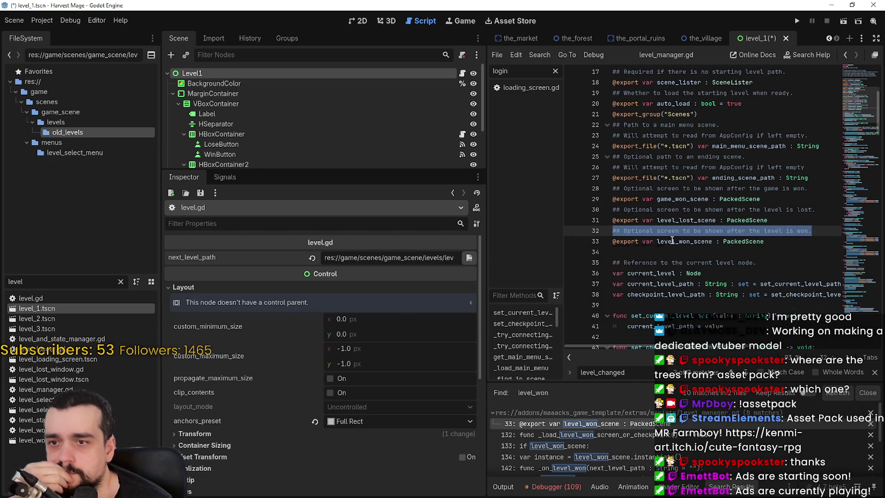
{"action": "scroll", "coordinate": [671, 240], "scroll_direction": "down", "scroll_amount": 2}
{"action": "left_click", "coordinate": [679, 174]}
{"action": "scroll", "coordinate": [694, 276], "scroll_direction": "down", "scroll_amount": 8}
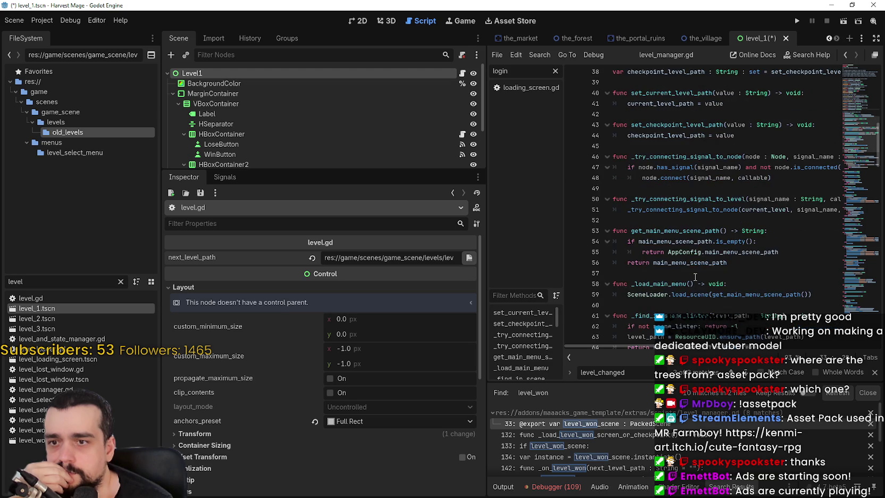
{"action": "scroll", "coordinate": [695, 275], "scroll_direction": "down", "scroll_amount": 6}
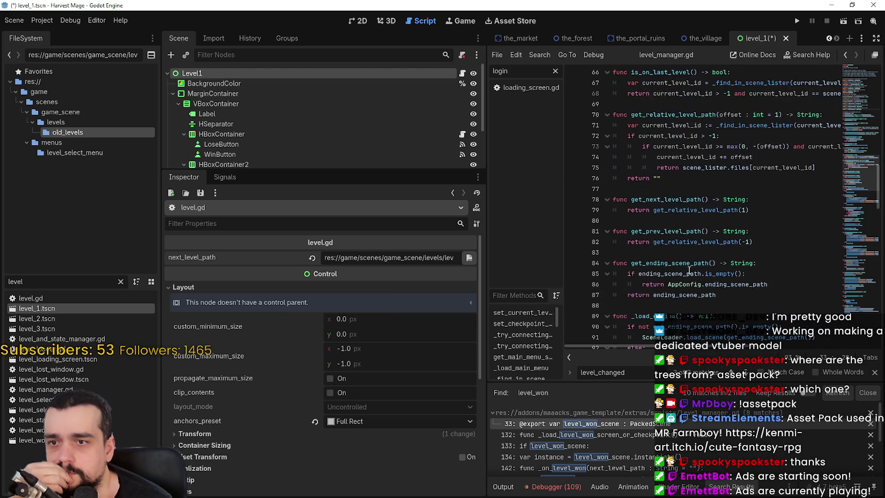
{"action": "scroll", "coordinate": [688, 267], "scroll_direction": "down", "scroll_amount": 3}
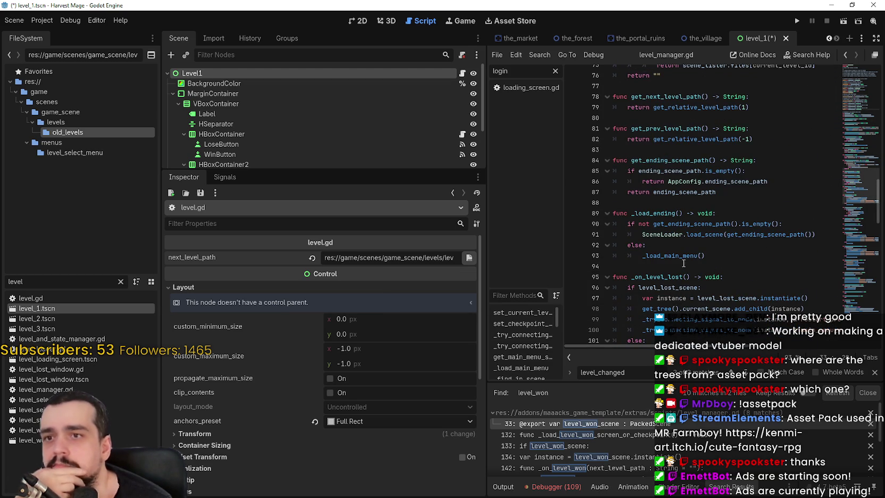
{"action": "left_click", "coordinate": [691, 107]}
{"action": "double_click", "coordinate": [682, 96]}
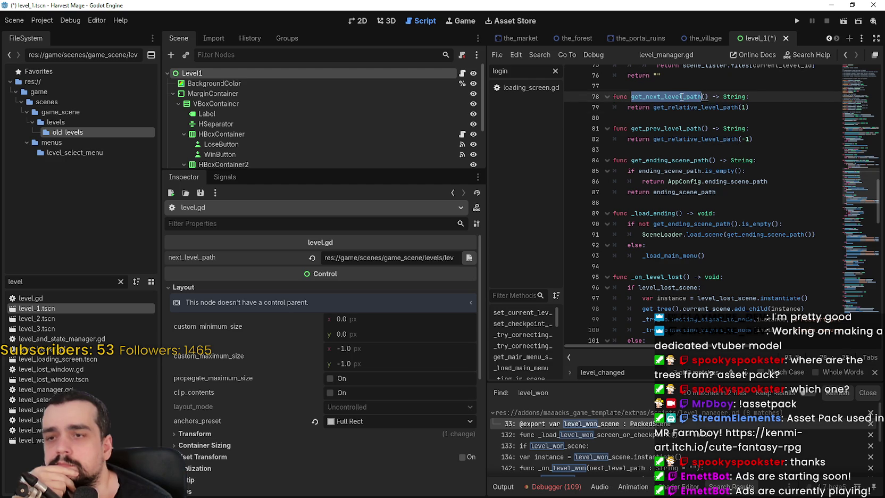
{"action": "scroll", "coordinate": [725, 265], "scroll_direction": "down", "scroll_amount": 3}
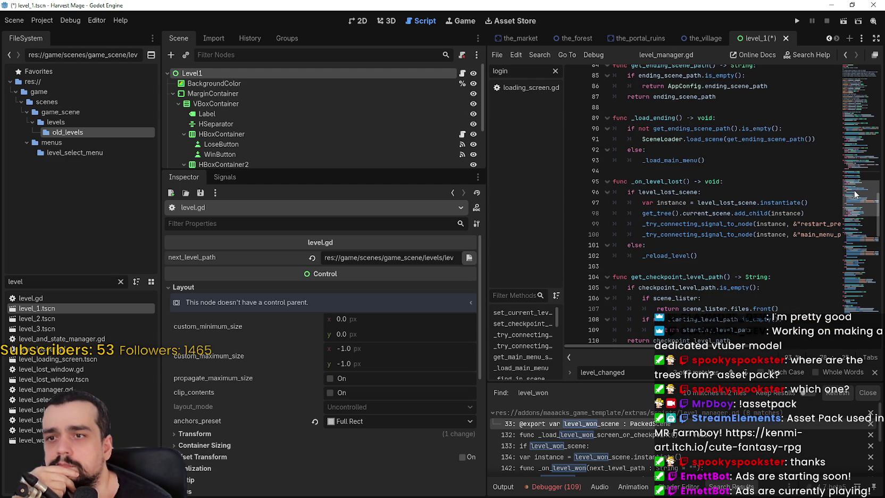
{"action": "left_click_drag", "start_coordinate": [855, 195], "coordinate": [866, 142]}
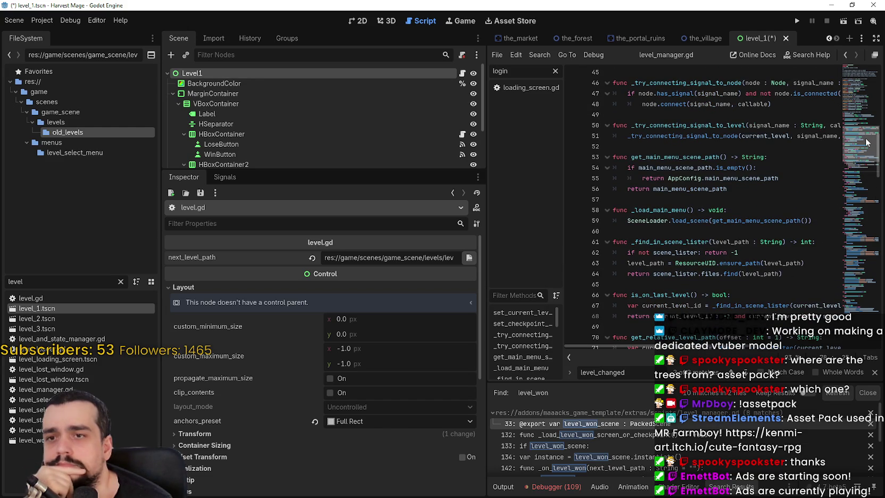
{"action": "left_click_drag", "start_coordinate": [866, 141], "coordinate": [869, 138]}
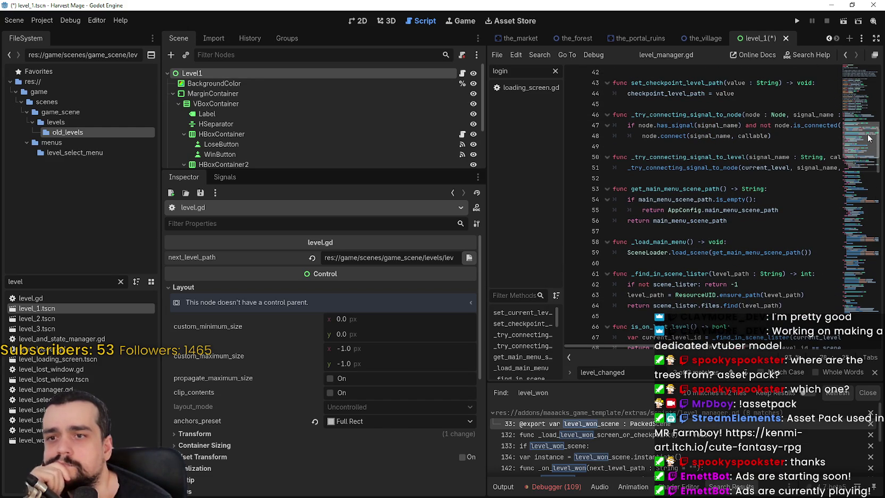
{"action": "left_click_drag", "start_coordinate": [868, 138], "coordinate": [877, 103]}
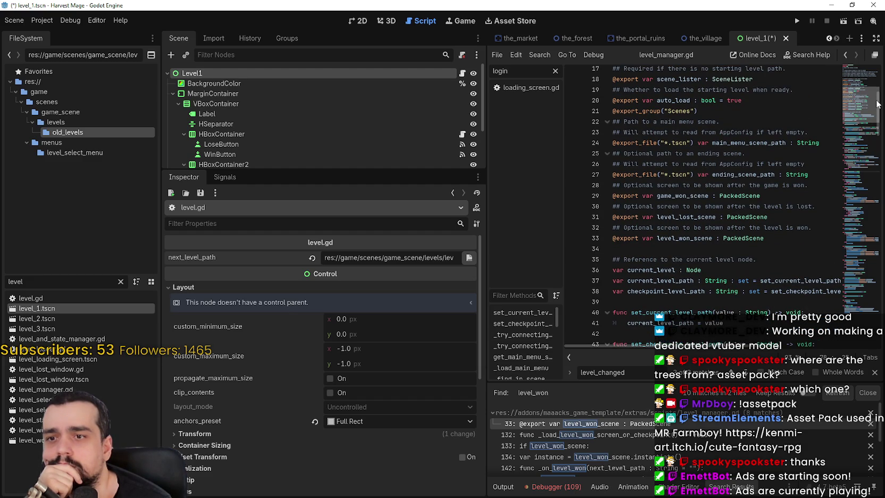
{"action": "mouse_move", "coordinate": [877, 104]}
{"action": "left_mouse_down"}
{"action": "mouse_move", "coordinate": [880, 77]}
{"action": "mouse_move", "coordinate": [870, 165]}
{"action": "mouse_move", "coordinate": [877, 260]}
{"action": "left_mouse_up"}
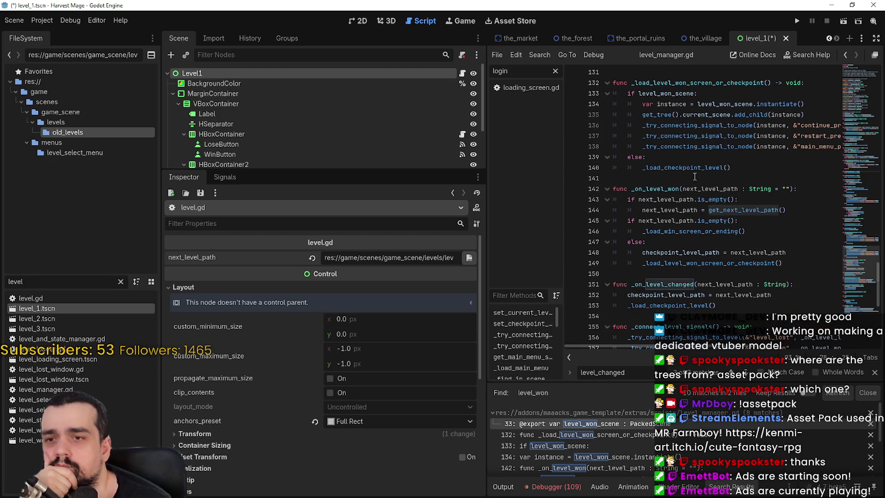
Step: Inspect the _on_level_won and _on_level_changed handlers, then widen the script editor leftward
{"action": "double_click", "coordinate": [660, 189]}
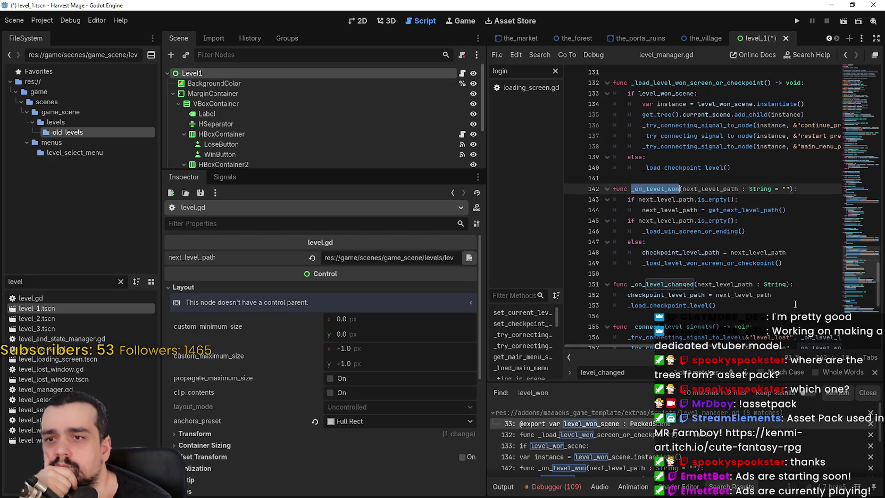
{"action": "double_click", "coordinate": [684, 210]}
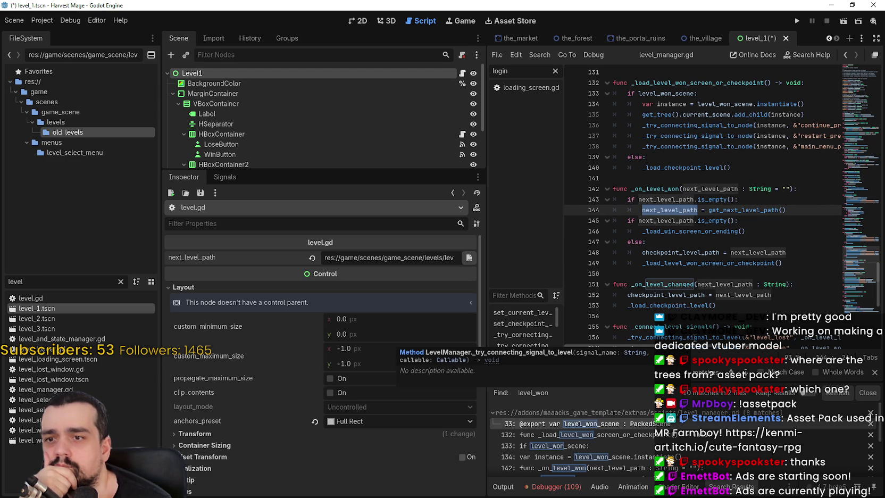
{"action": "double_click", "coordinate": [684, 252]}
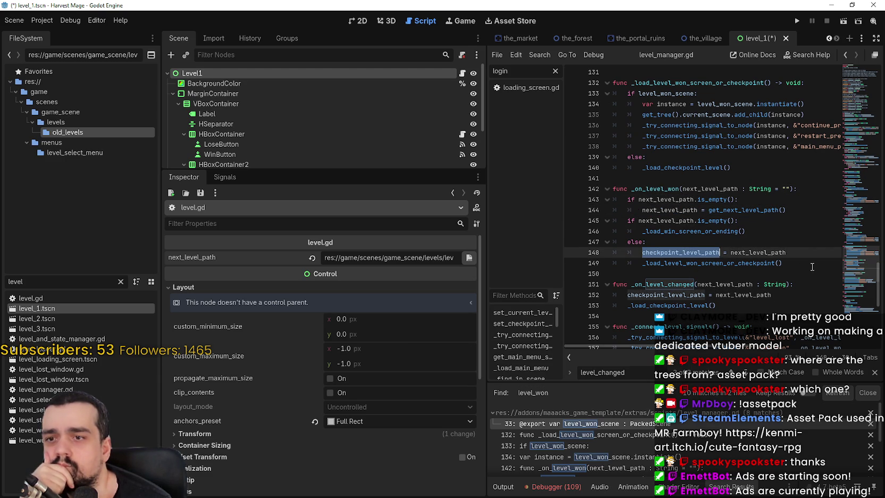
{"action": "scroll", "coordinate": [791, 267], "scroll_direction": "down", "scroll_amount": 1}
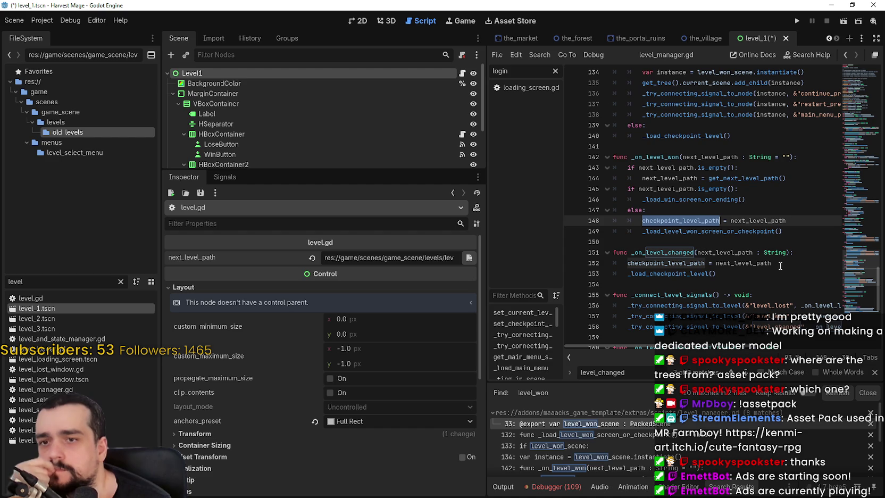
{"action": "double_click", "coordinate": [661, 252]}
{"action": "scroll", "coordinate": [672, 273], "scroll_direction": "down", "scroll_amount": 3}
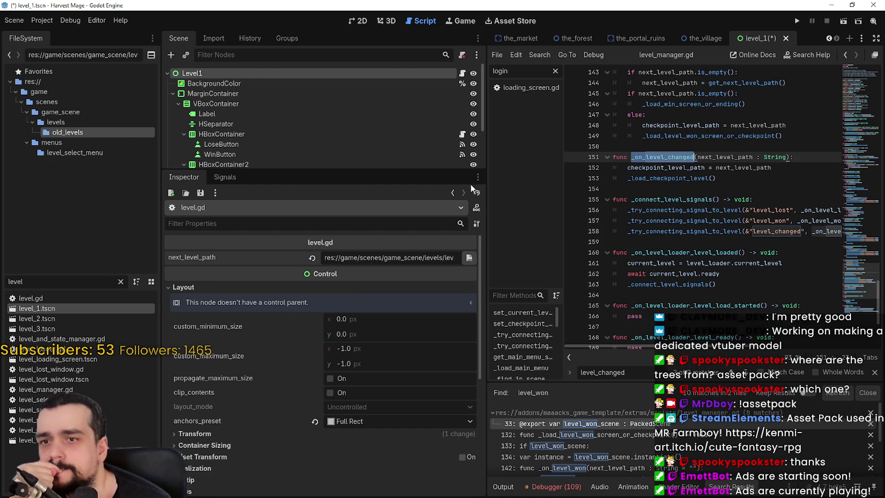
{"action": "left_click_drag", "start_coordinate": [485, 189], "coordinate": [388, 193]}
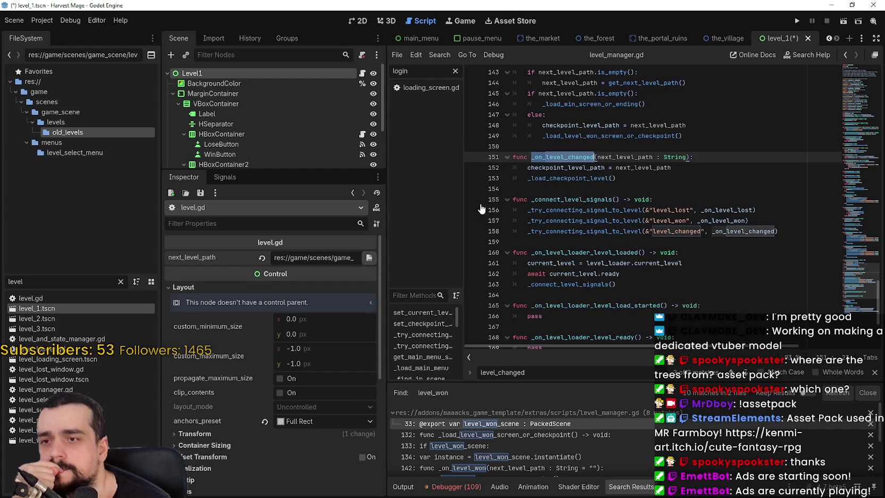
Step: Look up the definition of _try_connecting_signal_to_level in level_manager.gd
{"action": "double_click", "coordinate": [602, 210]}
{"action": "right_click", "coordinate": [602, 213]}
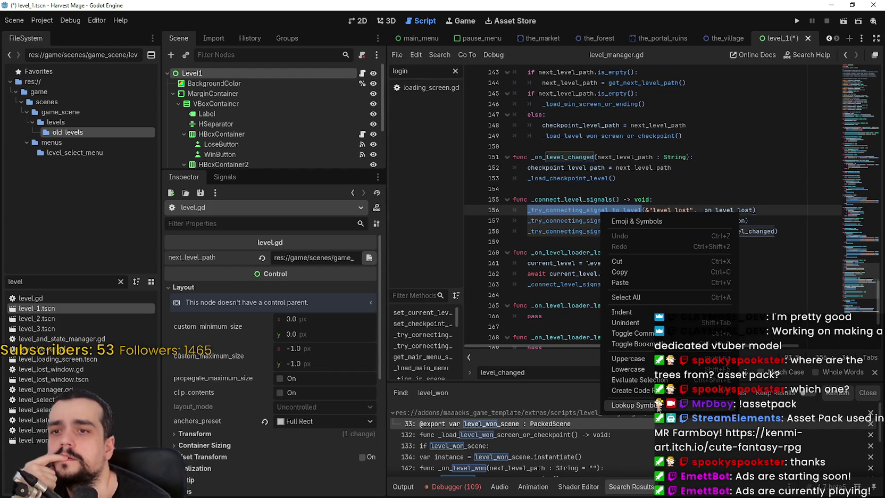
{"action": "key", "text": "Escape"}
{"action": "double_click", "coordinate": [740, 231]}
{"action": "left_click", "coordinate": [617, 220]}
{"action": "double_click", "coordinate": [610, 220]}
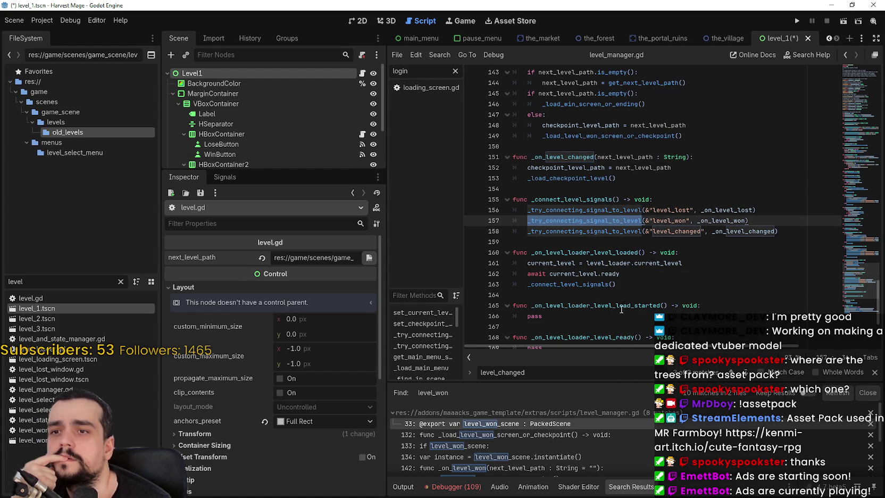
{"action": "right_click", "coordinate": [565, 223]}
{"action": "left_click", "coordinate": [590, 407]}
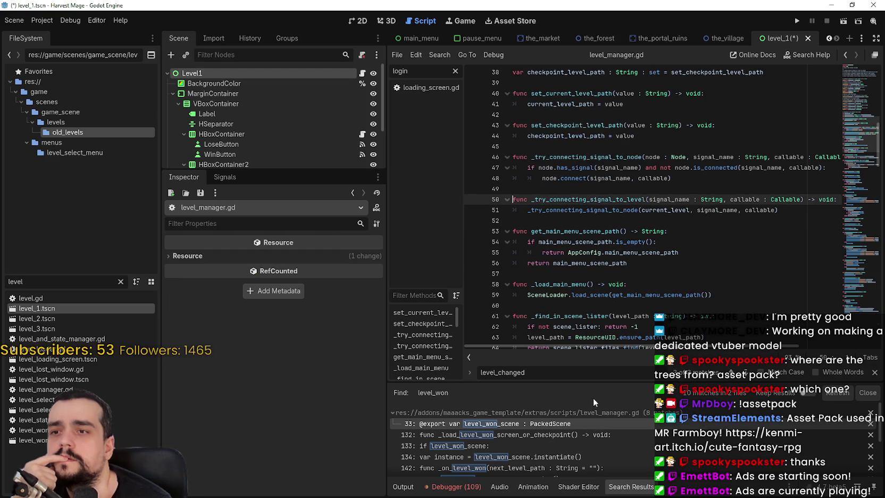
Step: Look up _try_connecting_signal_to_node's definition and close the level_changed find bar
{"action": "double_click", "coordinate": [596, 211]}
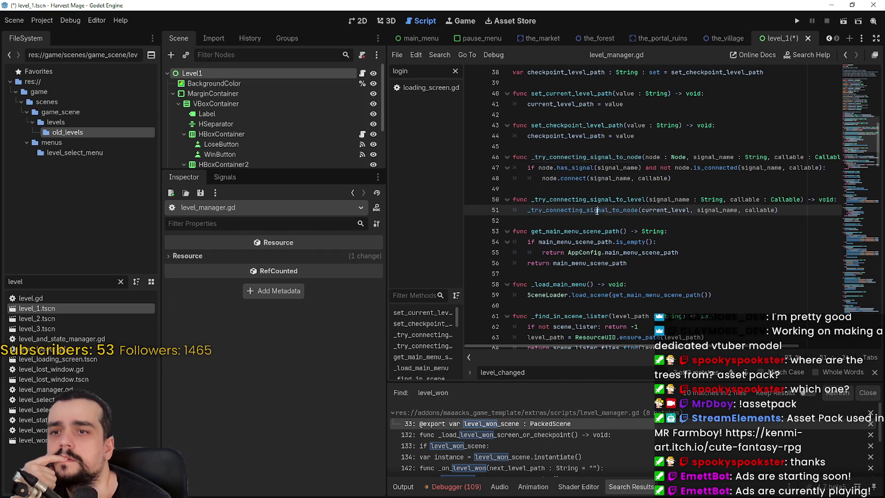
{"action": "right_click", "coordinate": [597, 212]}
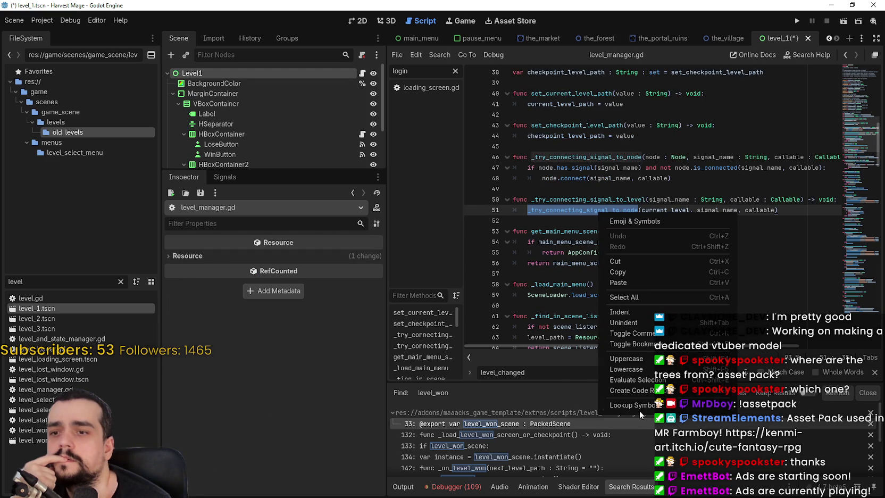
{"action": "left_click", "coordinate": [640, 407]}
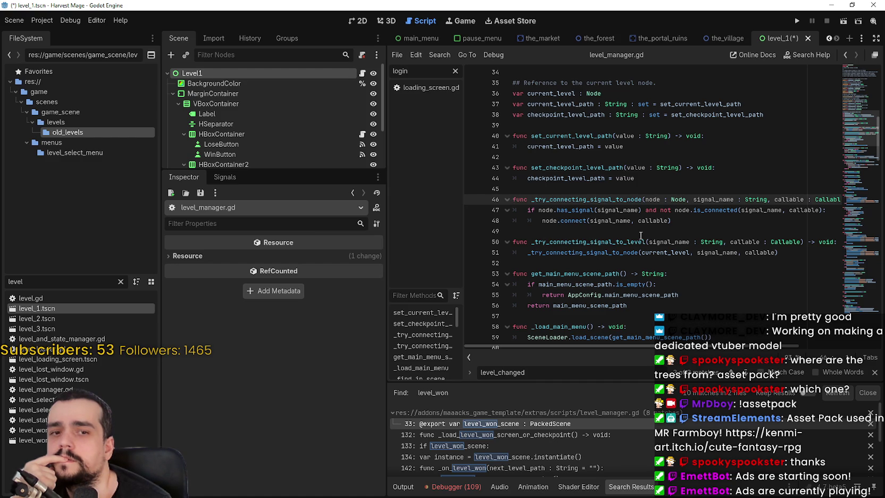
{"action": "left_click", "coordinate": [875, 372]}
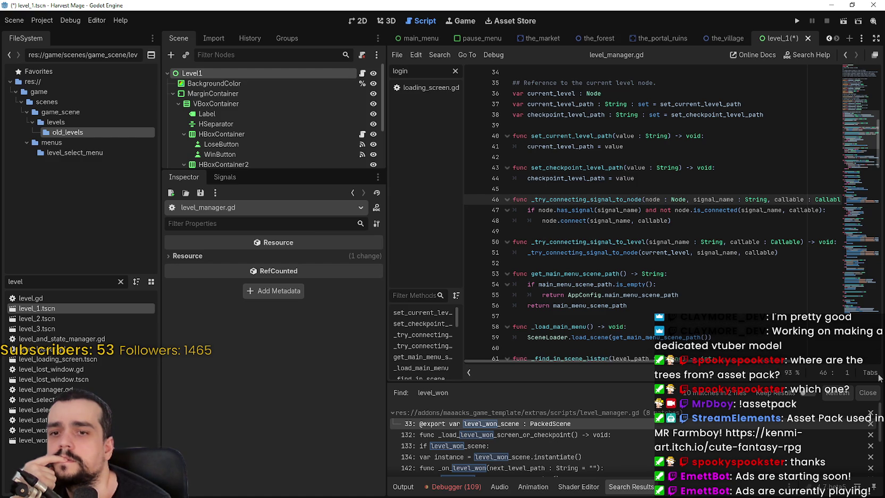
{"action": "scroll", "coordinate": [712, 368], "scroll_direction": "right", "scroll_amount": 5}
{"action": "scroll", "coordinate": [711, 368], "scroll_direction": "left", "scroll_amount": 5}
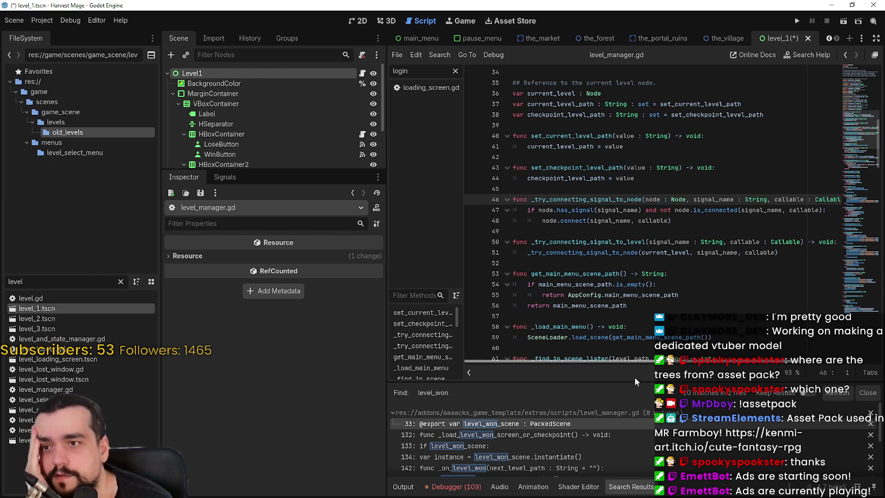
{"action": "scroll", "coordinate": [622, 372], "scroll_direction": "right", "scroll_amount": 3}
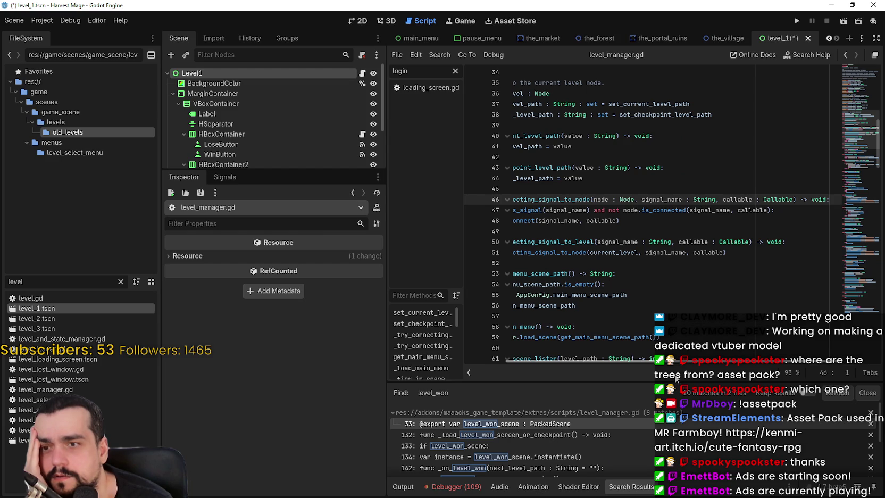
Step: Open level.gd and select the level_lost, level_won and level_changed signal declarations
{"action": "scroll", "coordinate": [676, 377], "scroll_direction": "left", "scroll_amount": 3}
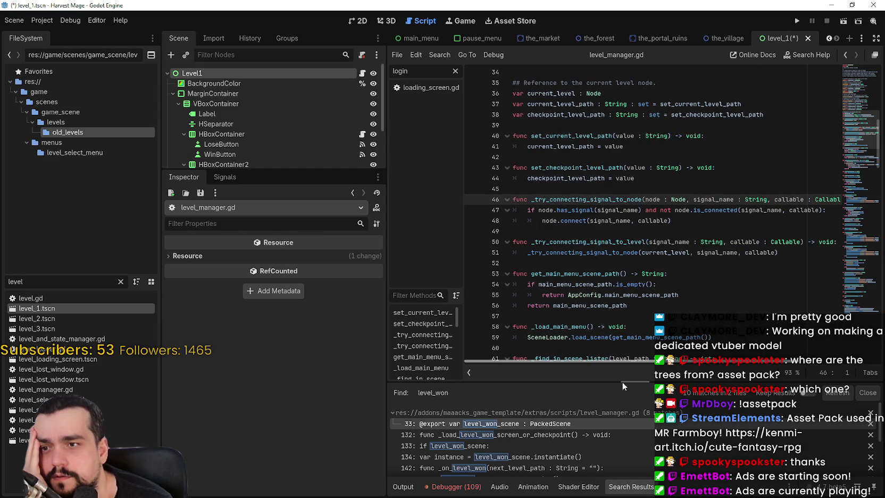
{"action": "left_click", "coordinate": [362, 74]}
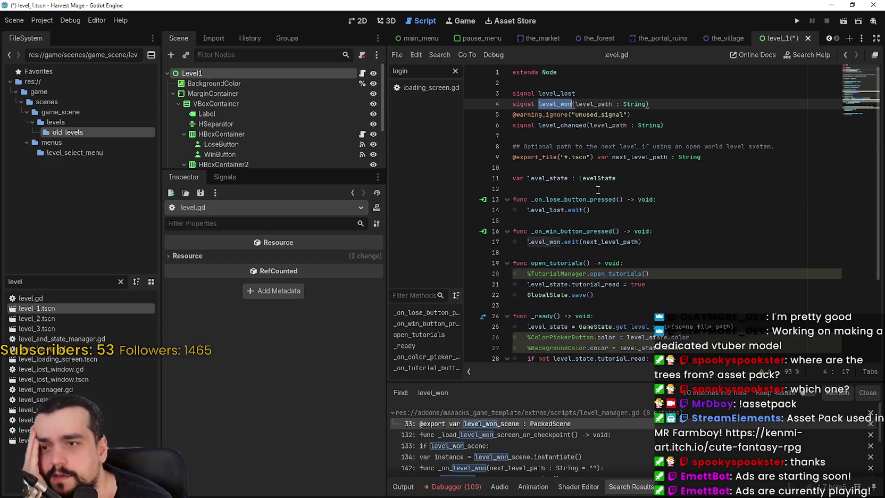
{"action": "left_click_drag", "start_coordinate": [671, 108], "coordinate": [487, 102]}
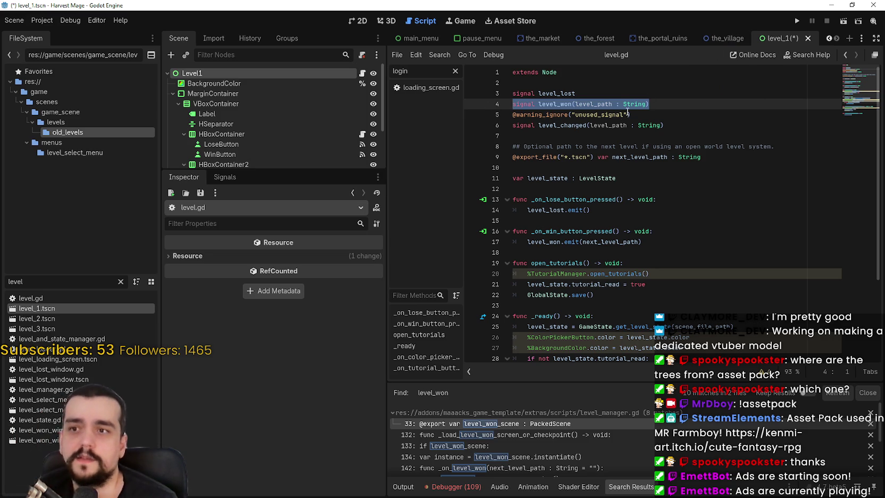
{"action": "mouse_move", "coordinate": [638, 128]}
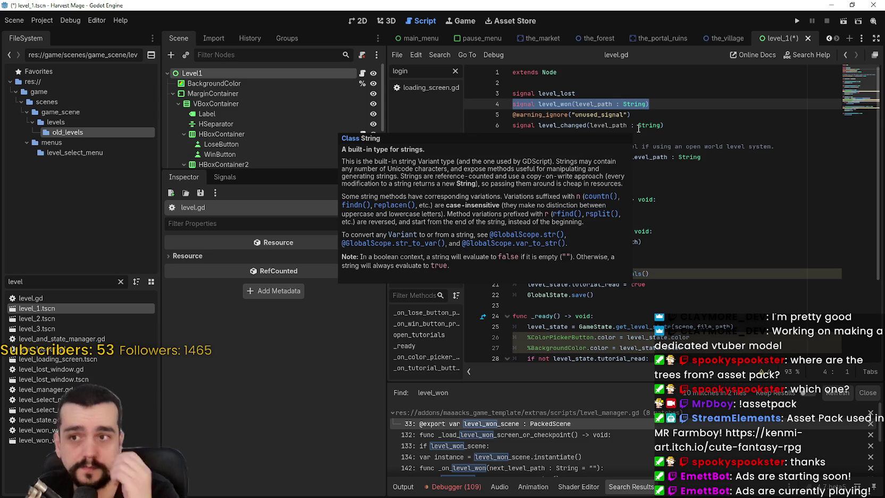
{"action": "left_click_drag", "start_coordinate": [682, 125], "coordinate": [503, 124]}
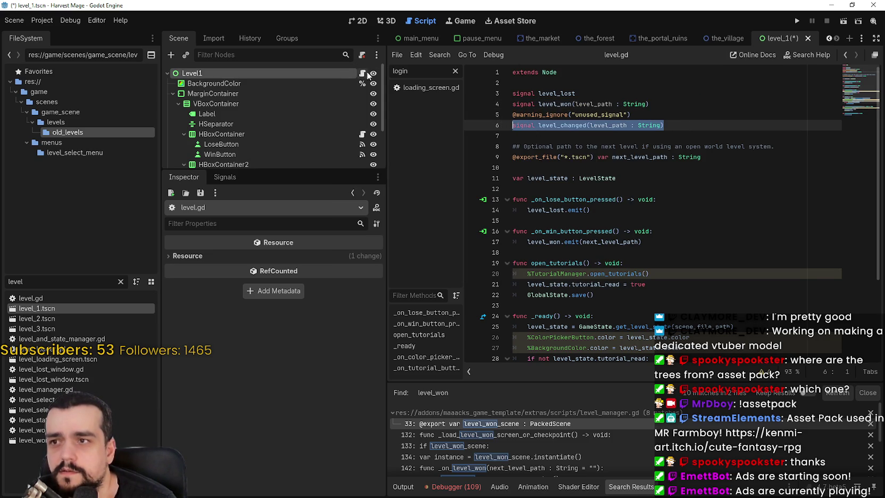
{"action": "double_click", "coordinate": [562, 125]}
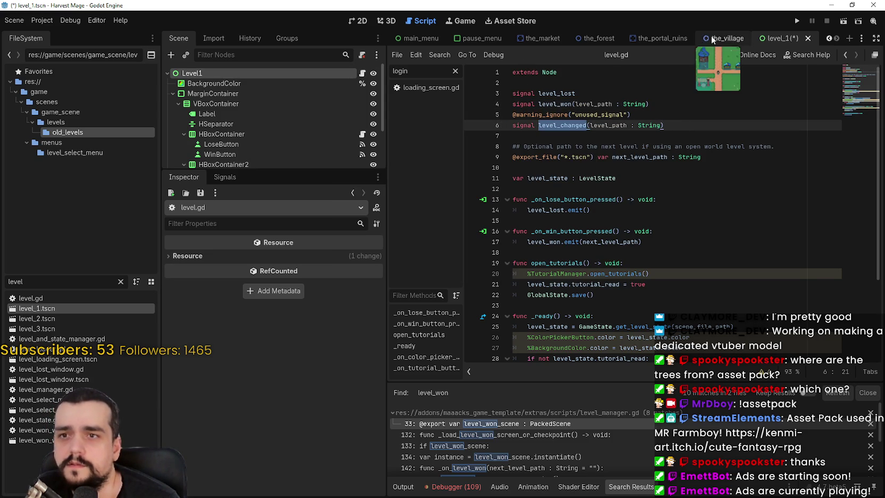
Step: Scroll the script tab bar back and switch to the game_ui scene's script
{"action": "left_click", "coordinate": [830, 38]}
{"action": "left_click", "coordinate": [829, 39]}
{"action": "left_click", "coordinate": [830, 38]}
{"action": "left_click", "coordinate": [830, 38]}
{"action": "left_click", "coordinate": [829, 39]}
{"action": "left_click", "coordinate": [830, 38]}
{"action": "left_click", "coordinate": [829, 39]}
{"action": "left_click", "coordinate": [830, 38]}
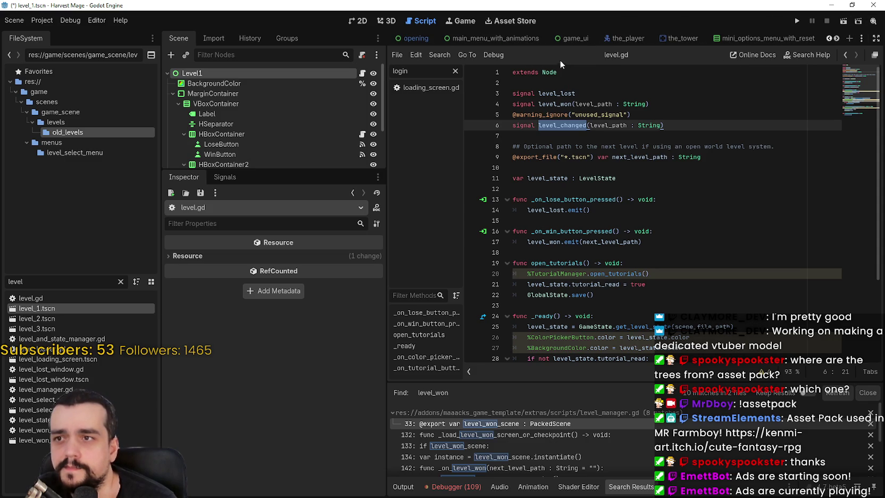
{"action": "left_click", "coordinate": [572, 39]}
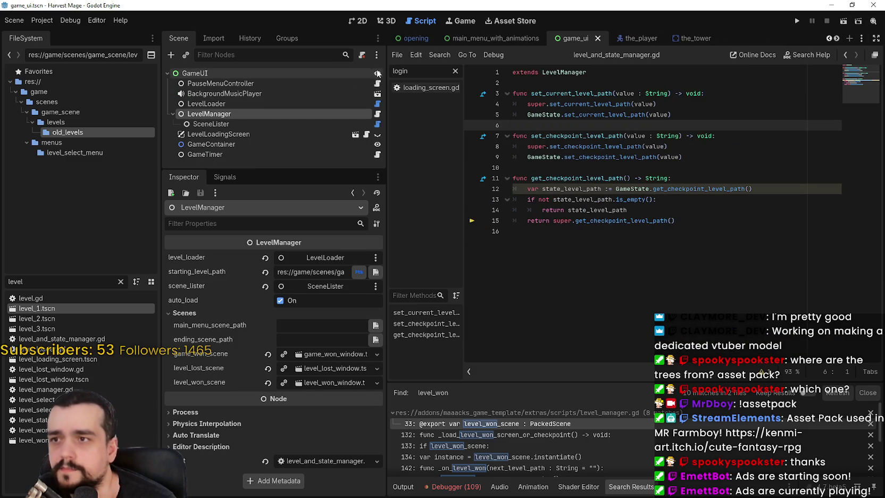
{"action": "left_click", "coordinate": [375, 115]}
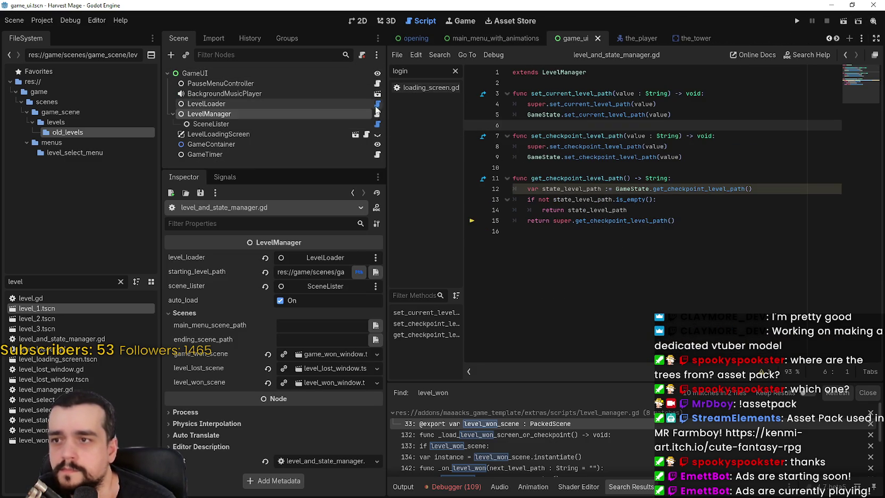
{"action": "left_click", "coordinate": [377, 104]}
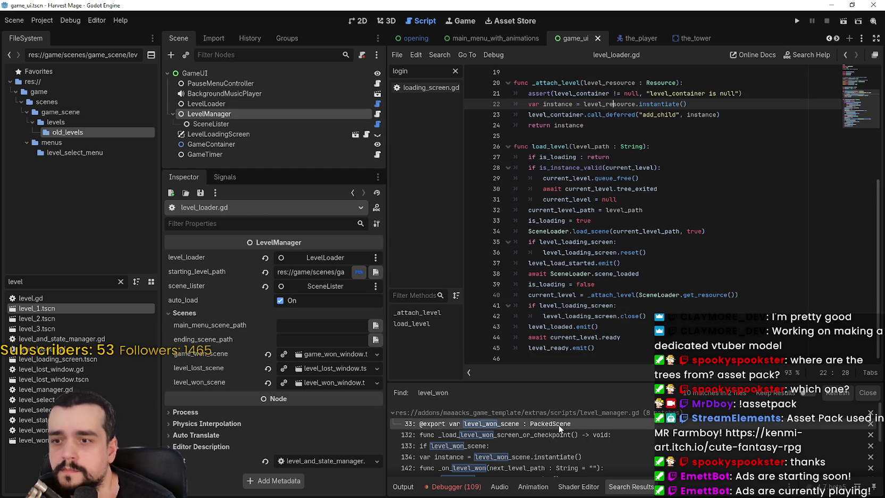
{"action": "left_click", "coordinate": [559, 423]}
{"action": "scroll", "coordinate": [599, 328], "scroll_direction": "down", "scroll_amount": 10}
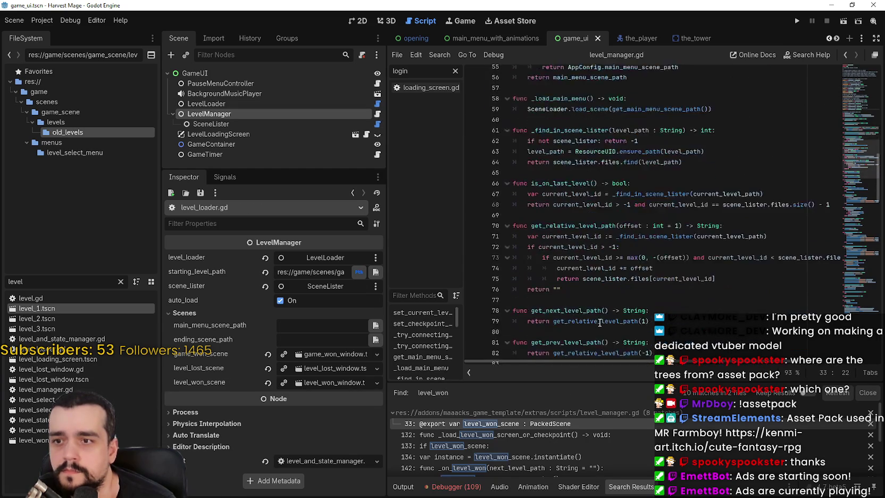
{"action": "scroll", "coordinate": [600, 323], "scroll_direction": "down", "scroll_amount": 13}
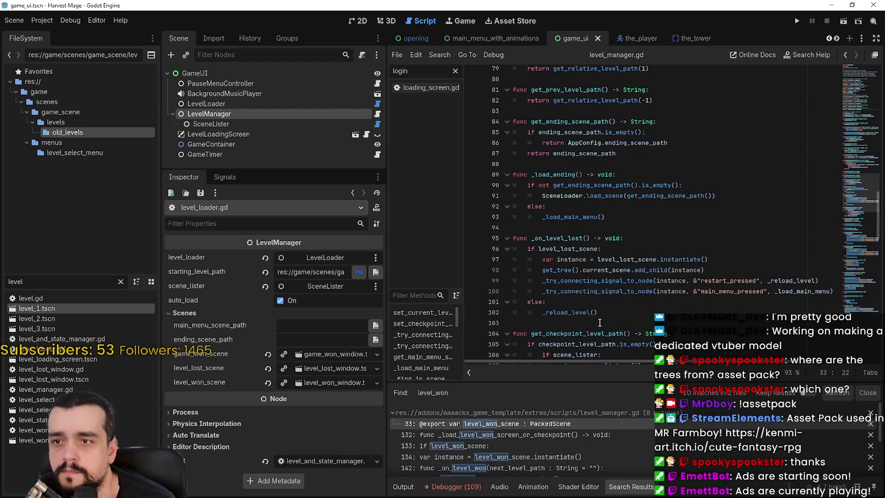
{"action": "scroll", "coordinate": [615, 313], "scroll_direction": "down", "scroll_amount": 2}
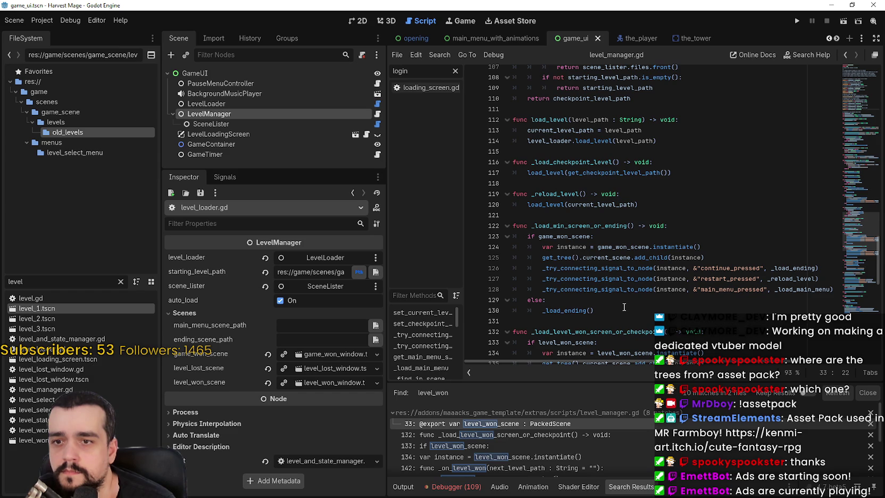
{"action": "scroll", "coordinate": [715, 284], "scroll_direction": "down", "scroll_amount": 9}
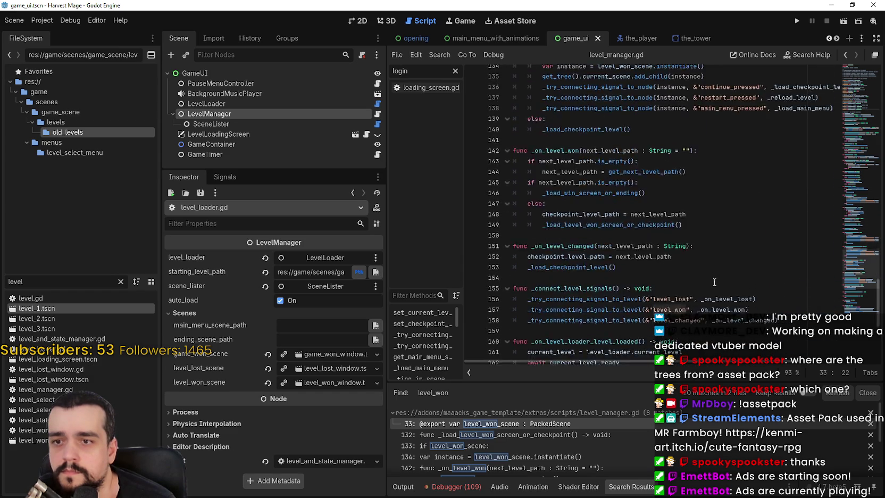
{"action": "scroll", "coordinate": [715, 281], "scroll_direction": "up", "scroll_amount": 1}
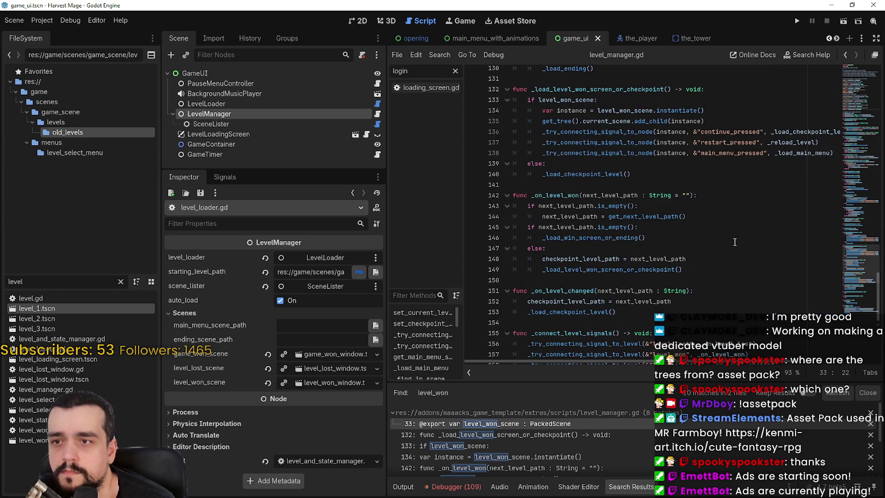
{"action": "scroll", "coordinate": [734, 242], "scroll_direction": "up", "scroll_amount": 2}
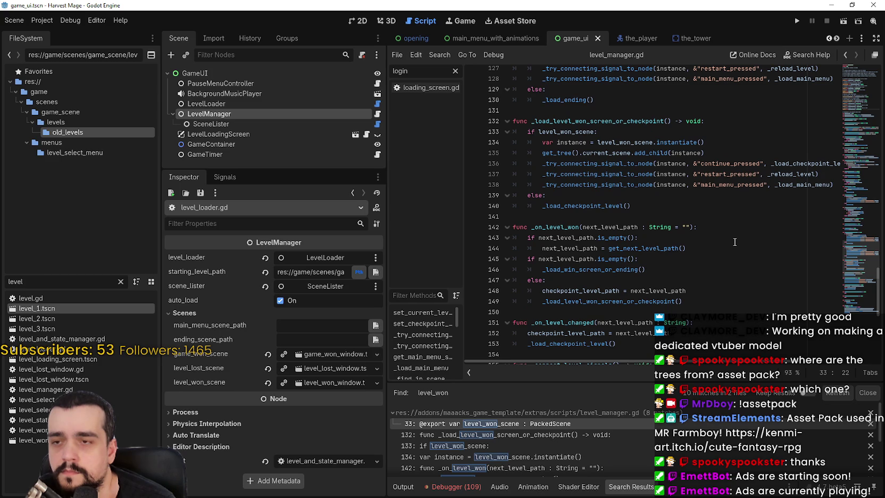
{"action": "scroll", "coordinate": [734, 242], "scroll_direction": "down", "scroll_amount": 4}
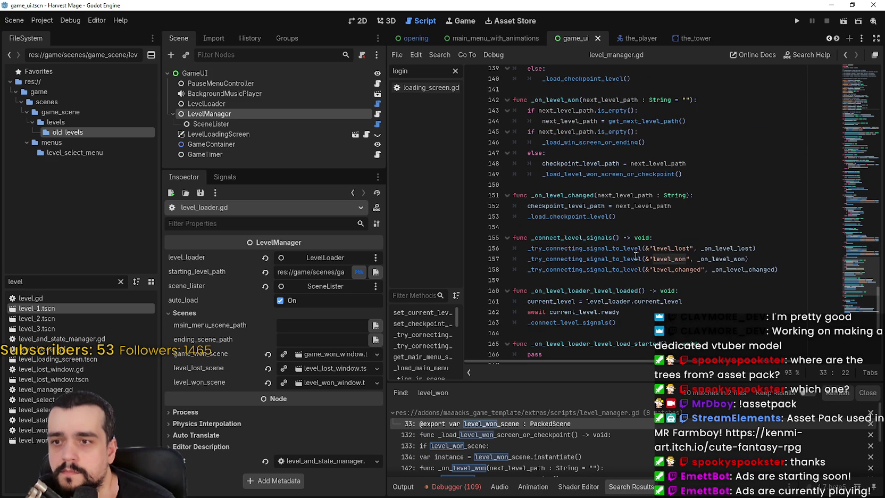
{"action": "left_click", "coordinate": [689, 270]}
{"action": "scroll", "coordinate": [689, 270], "scroll_direction": "down", "scroll_amount": 2}
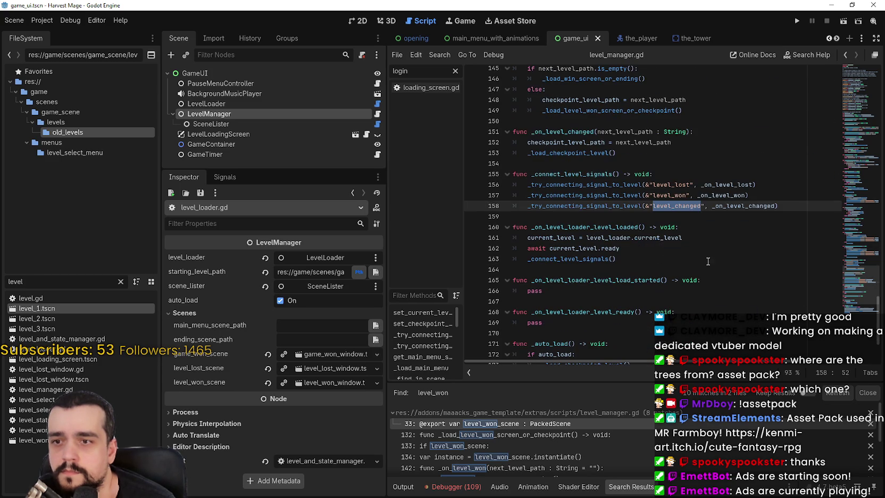
{"action": "double_click", "coordinate": [642, 205]}
{"action": "left_click_drag", "start_coordinate": [645, 205], "coordinate": [766, 206]}
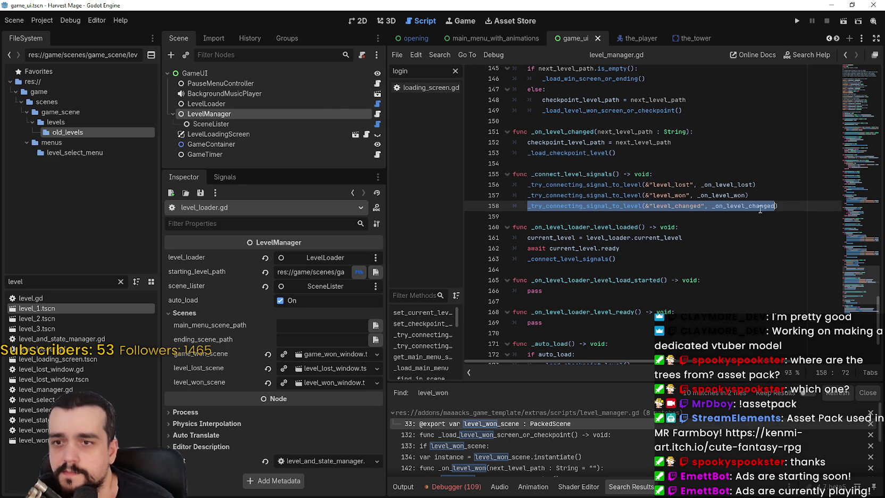
{"action": "double_click", "coordinate": [757, 207]}
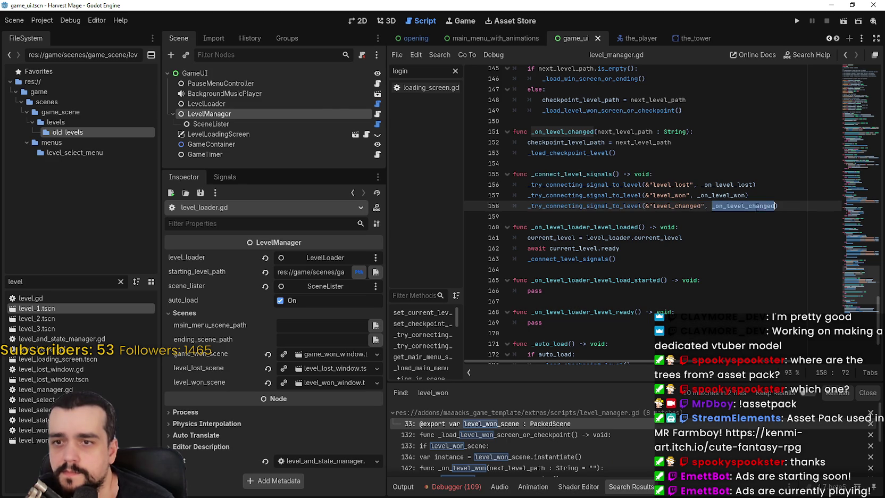
{"action": "double_click", "coordinate": [677, 210]}
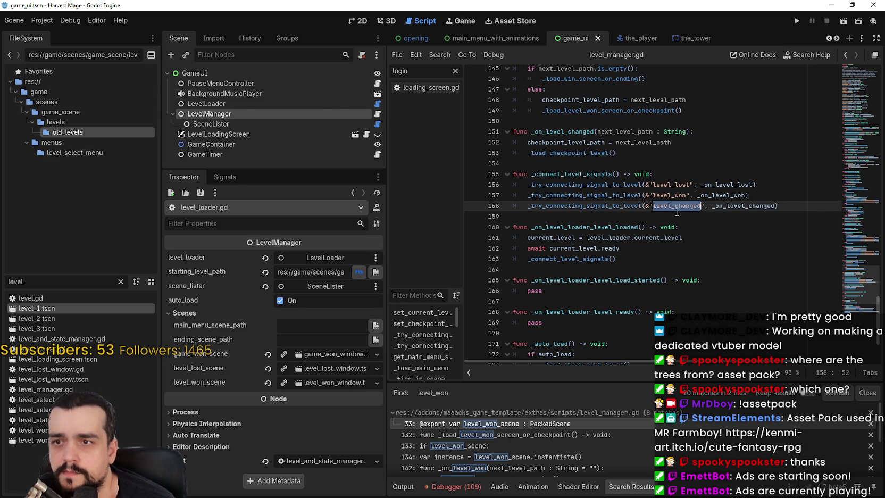
Step: Jump to the _load_checkpoint_level definition and inspect its load_level call on line 117
{"action": "right_click", "coordinate": [557, 152]}
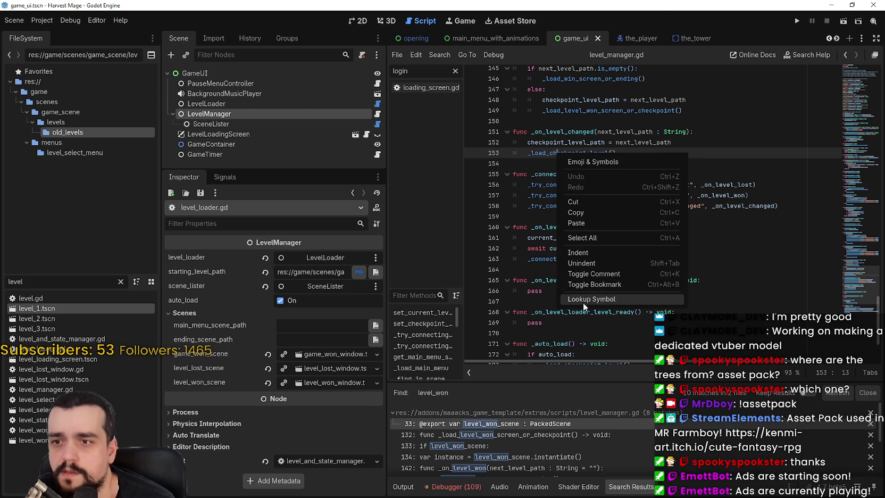
{"action": "left_click", "coordinate": [583, 302]}
{"action": "double_click", "coordinate": [549, 221]}
{"action": "double_click", "coordinate": [548, 211]}
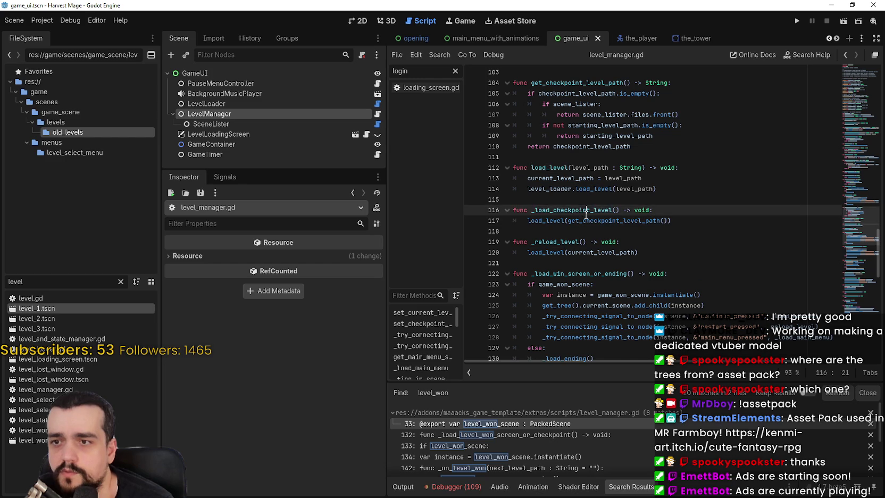
{"action": "double_click", "coordinate": [548, 222]}
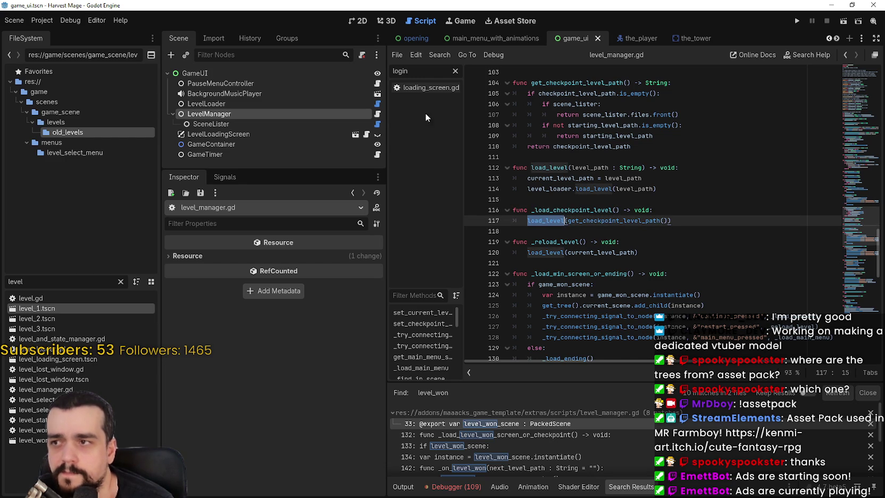
Step: Open the level_1.tscn scene from the FileSystem dock
{"action": "mouse_move", "coordinate": [680, 39]}
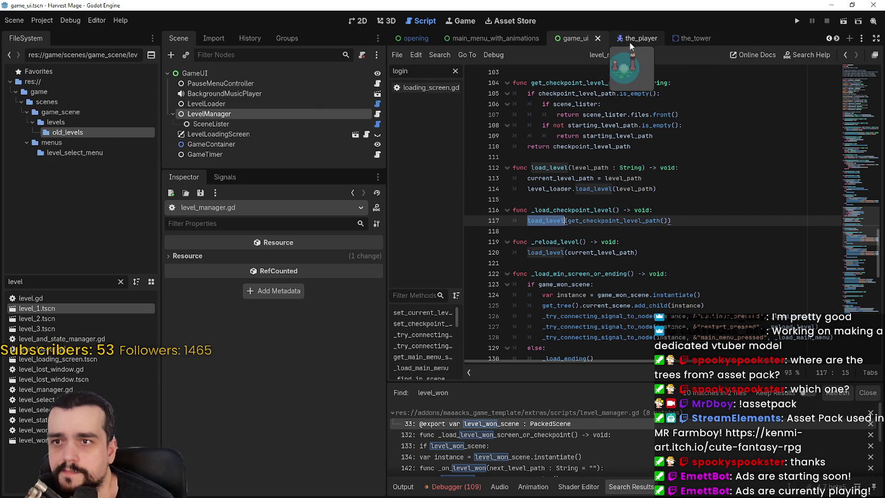
{"action": "mouse_move", "coordinate": [453, 41]}
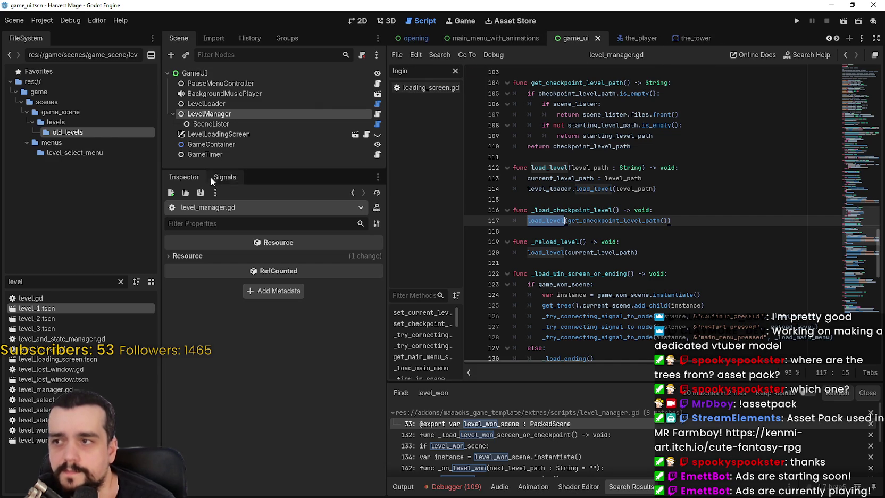
{"action": "double_click", "coordinate": [42, 309]}
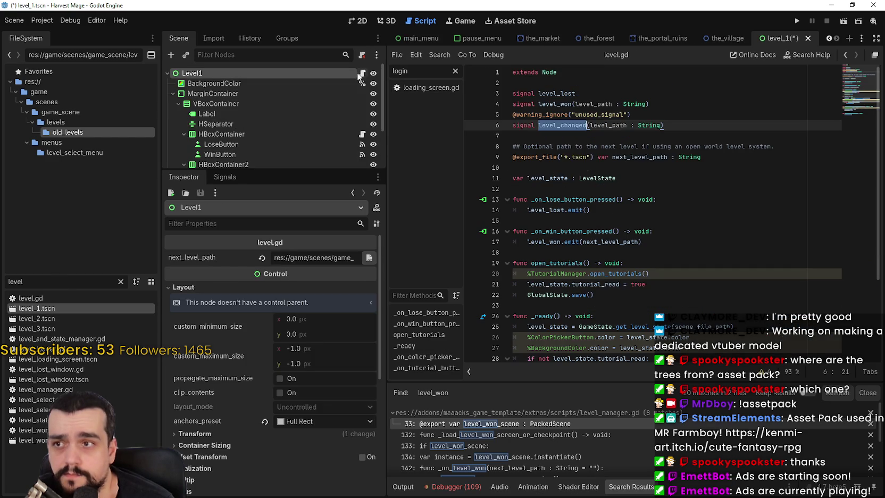
Step: Review the level_changed declaration and the level_won emit line in level.gd
{"action": "left_click", "coordinate": [363, 74]}
{"action": "mouse_move", "coordinate": [682, 123]}
{"action": "left_mouse_down"}
{"action": "mouse_move", "coordinate": [697, 125]}
{"action": "mouse_move", "coordinate": [490, 129]}
{"action": "left_mouse_up"}
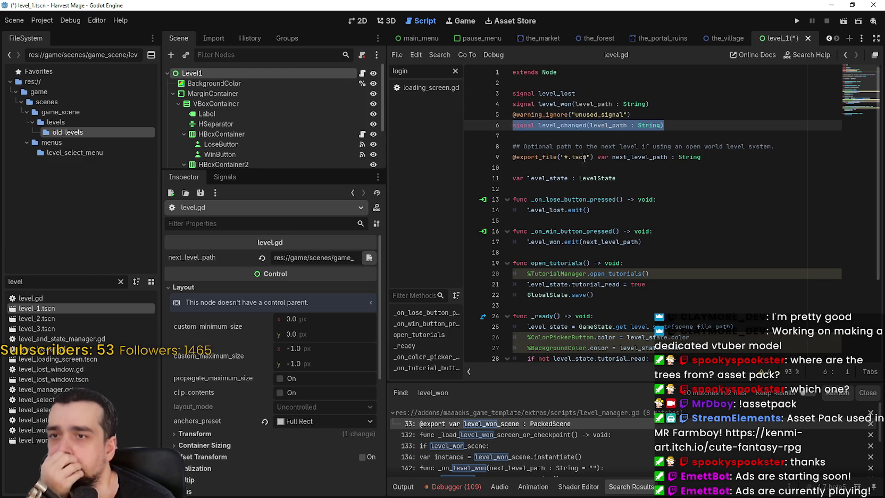
{"action": "key", "text": "ctrl+Right"}
{"action": "key", "text": "ctrl+Right"}
{"action": "scroll", "coordinate": [653, 241], "scroll_direction": "down", "scroll_amount": 3}
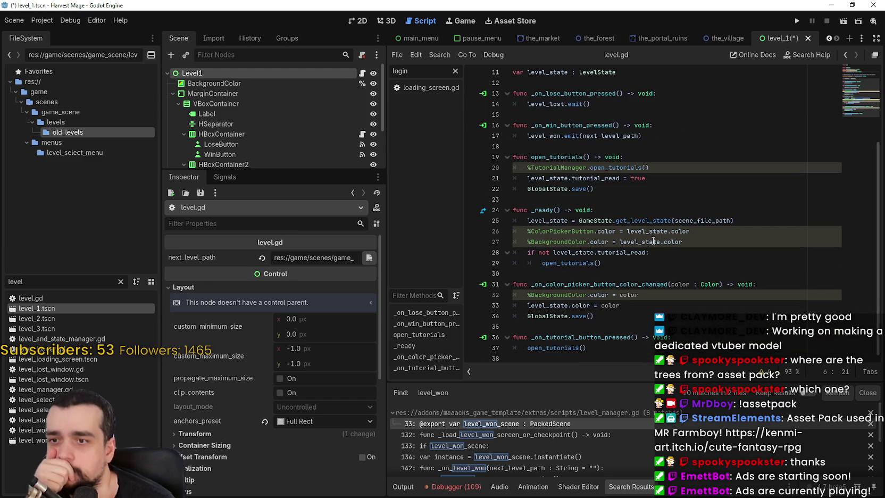
{"action": "scroll", "coordinate": [652, 241], "scroll_direction": "up", "scroll_amount": 3}
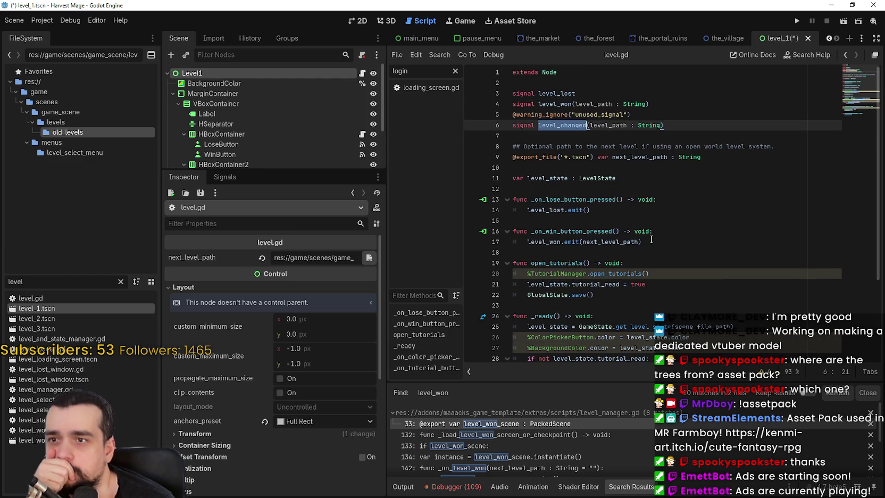
{"action": "scroll", "coordinate": [651, 239], "scroll_direction": "down", "scroll_amount": 2}
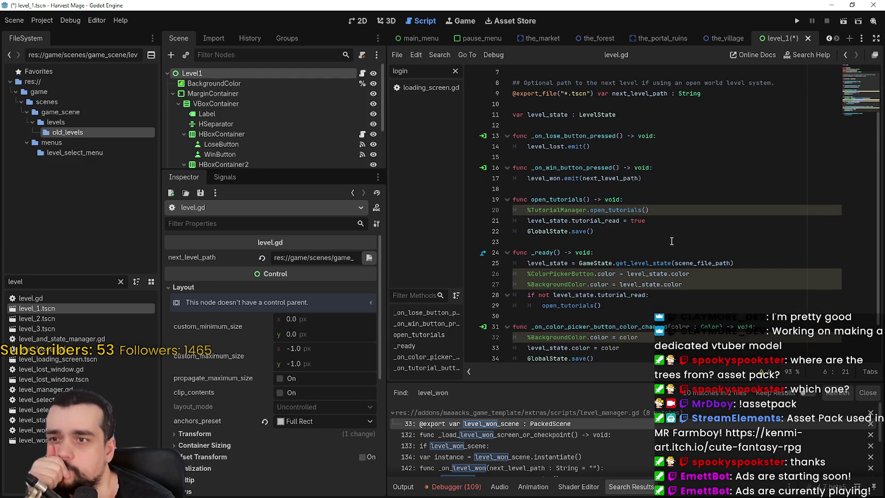
{"action": "scroll", "coordinate": [548, 179], "scroll_direction": "up", "scroll_amount": 1}
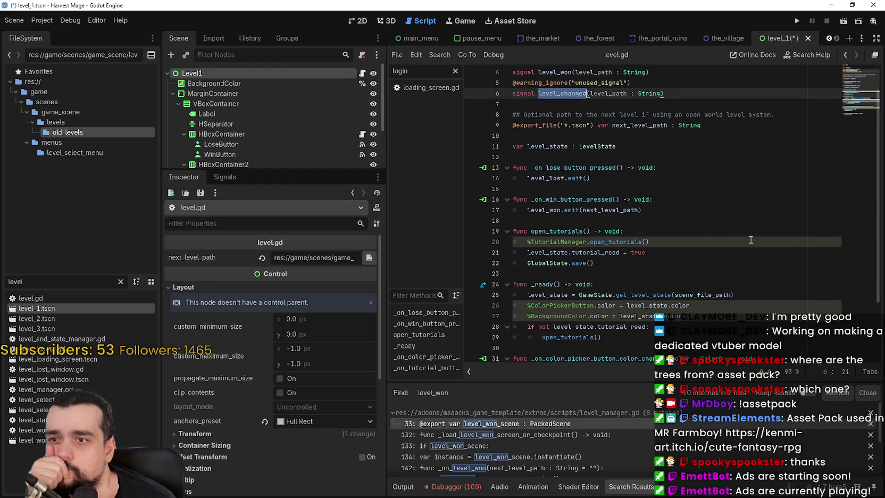
{"action": "left_click_drag", "start_coordinate": [643, 210], "coordinate": [528, 212]}
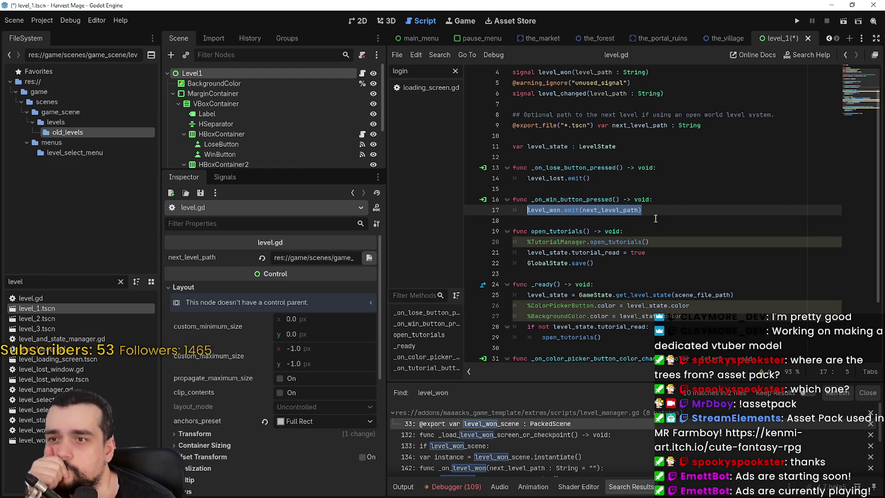
Step: Copy the level_changed signal declaration and open the the_village scene's script
{"action": "scroll", "coordinate": [654, 213], "scroll_direction": "up", "scroll_amount": 1}
{"action": "left_click_drag", "start_coordinate": [665, 126], "coordinate": [512, 126]}
{"action": "right_click", "coordinate": [524, 133]}
{"action": "left_click", "coordinate": [532, 184]}
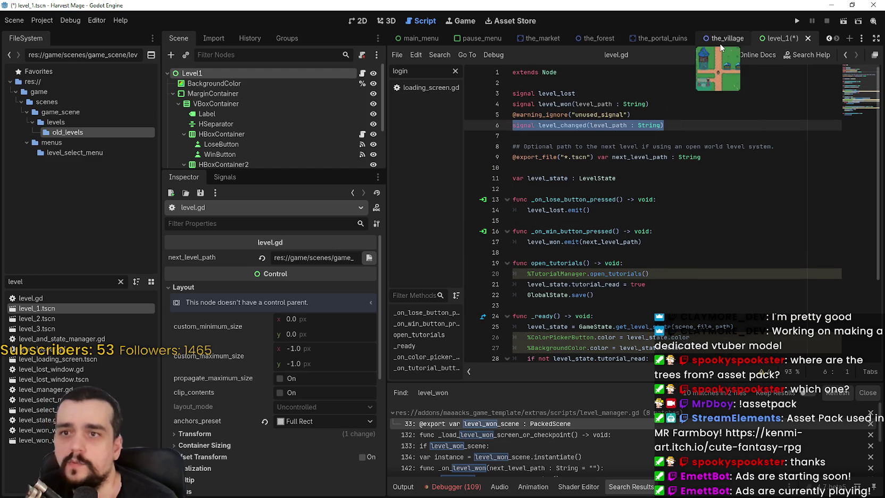
{"action": "left_click", "coordinate": [722, 37]}
{"action": "left_click", "coordinate": [362, 73]}
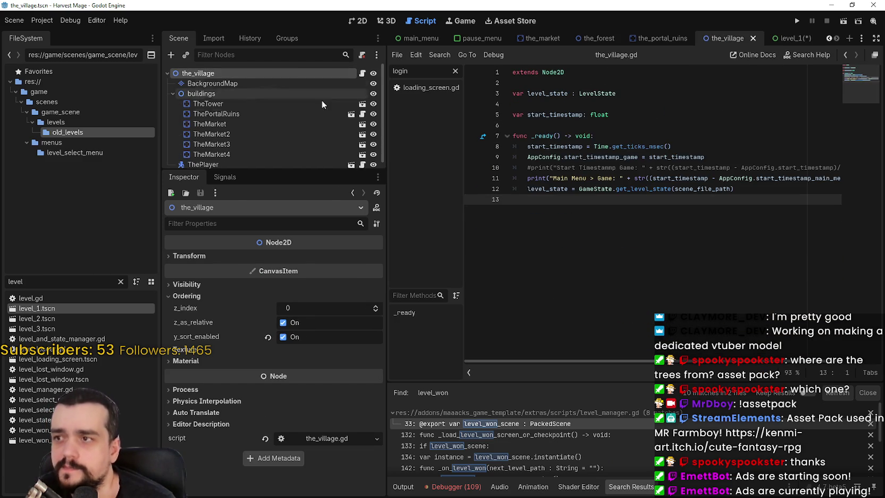
Step: Insert a new line at line 3 of the_village.gd and paste the copied level_changed declaration
{"action": "left_click_drag", "start_coordinate": [512, 105], "coordinate": [684, 115]}
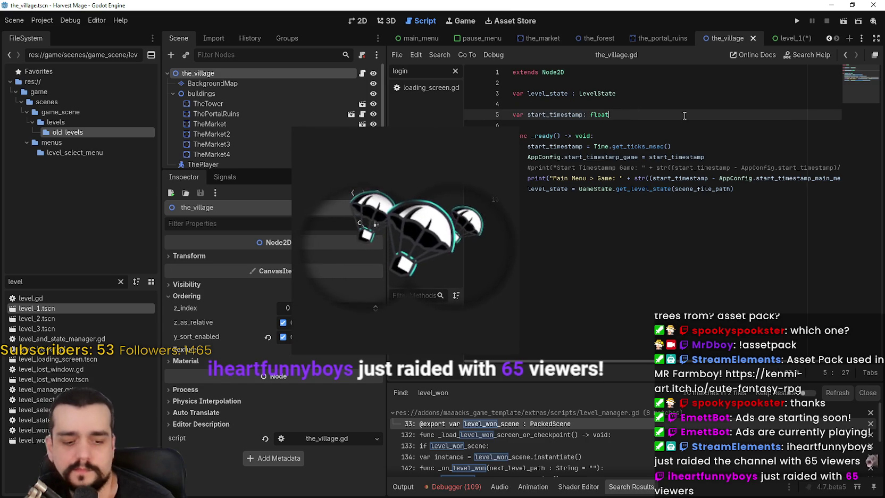
{"action": "key", "text": "Up"}
{"action": "key", "text": "Up"}
{"action": "key", "text": "Up"}
{"action": "key", "text": "Return"}
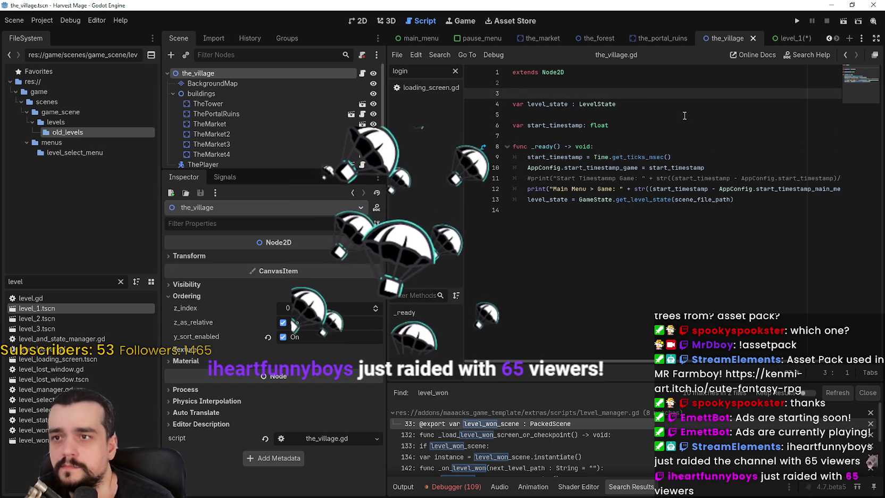
{"action": "key", "text": "ctrl+v"}
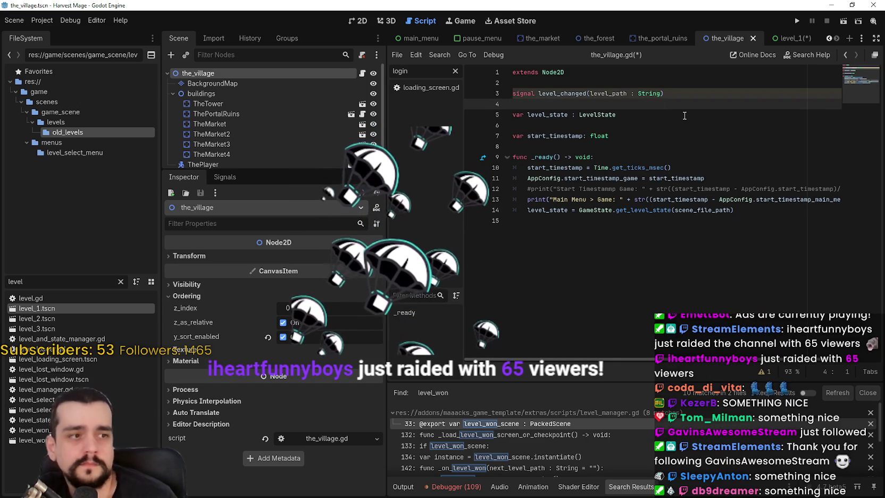
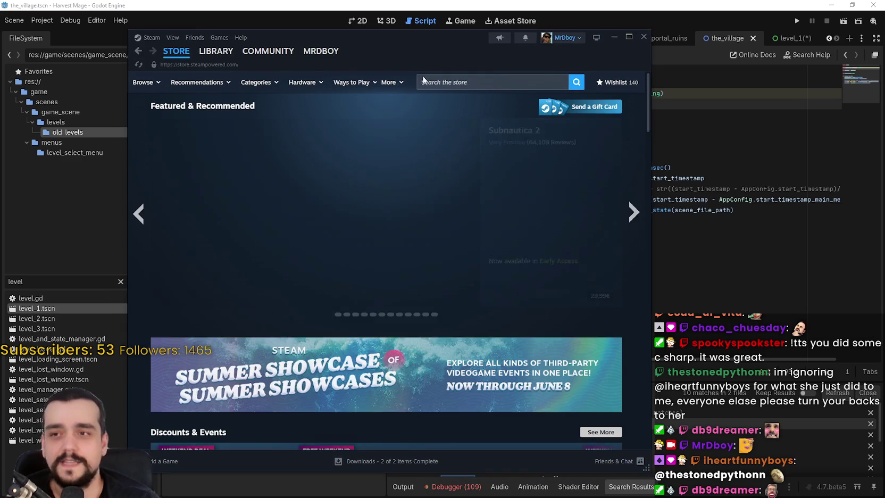
Step: Search the Steam store for 'stop and smell' and open the Stop and Smell the Flowers page
{"action": "left_click", "coordinate": [436, 79]}
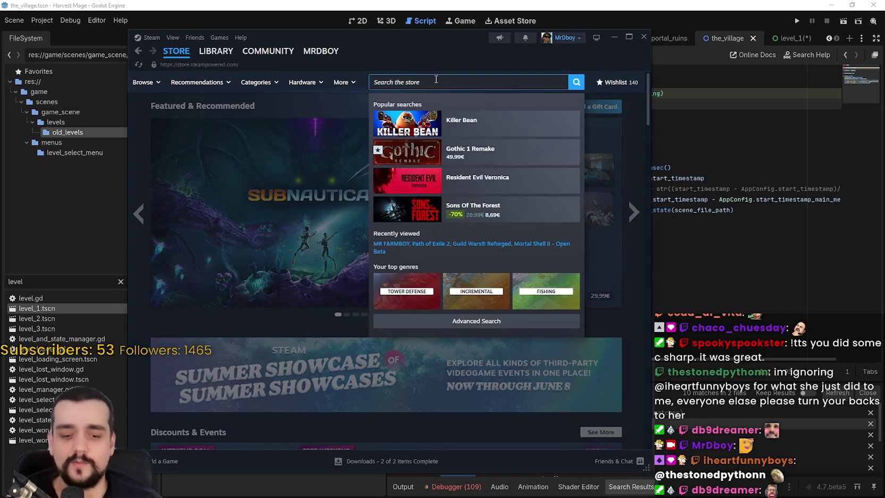
{"action": "type", "text": "stop and smell"}
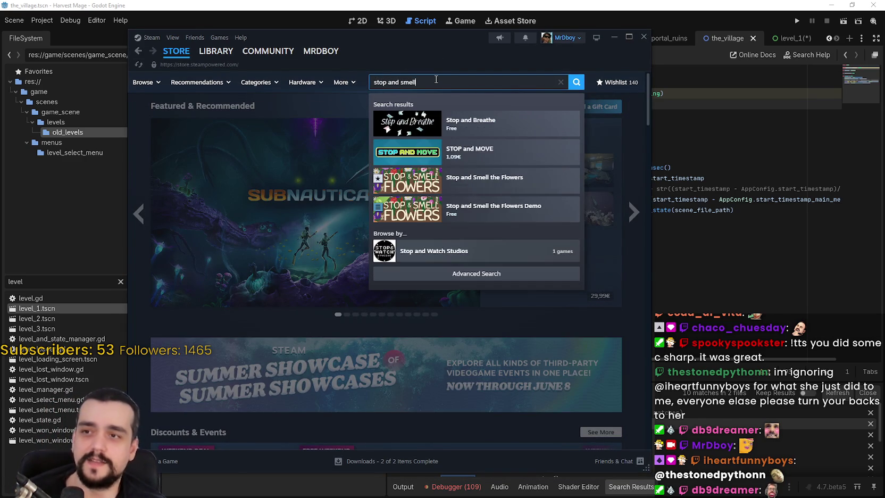
{"action": "left_click", "coordinate": [527, 124]}
{"action": "left_click_drag", "start_coordinate": [472, 49], "coordinate": [534, 35]}
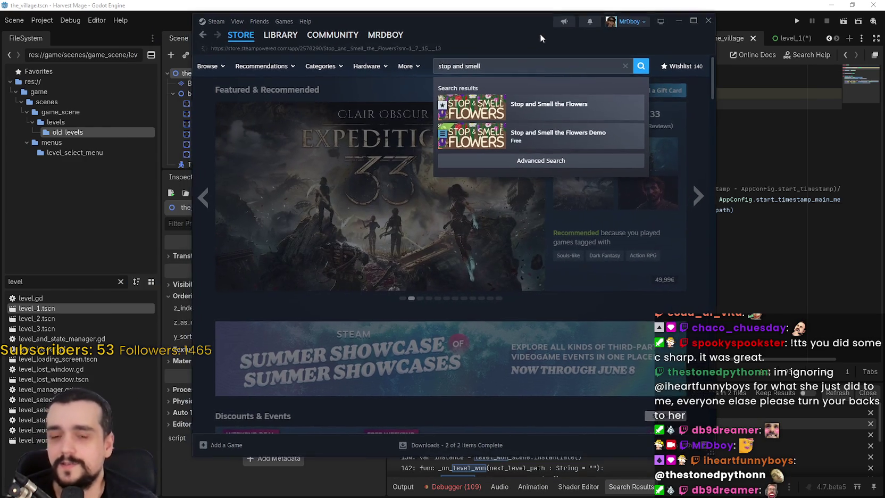
Step: Copy the Stop and Smell the Flowers store page URL
{"action": "scroll", "coordinate": [571, 181], "scroll_direction": "down", "scroll_amount": 1}
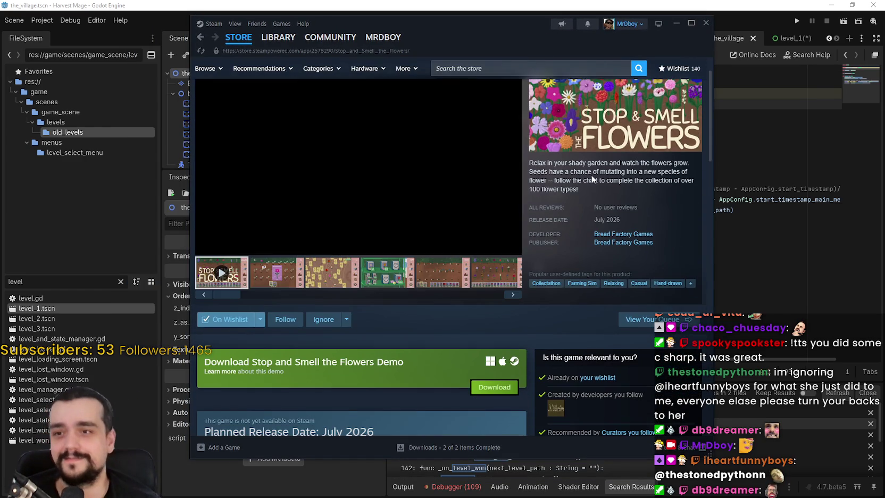
{"action": "right_click", "coordinate": [622, 256]}
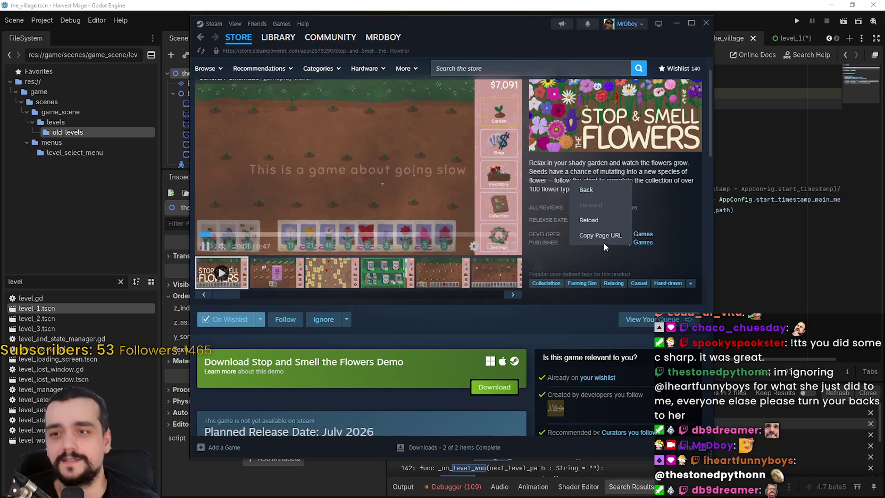
{"action": "left_click", "coordinate": [593, 222]}
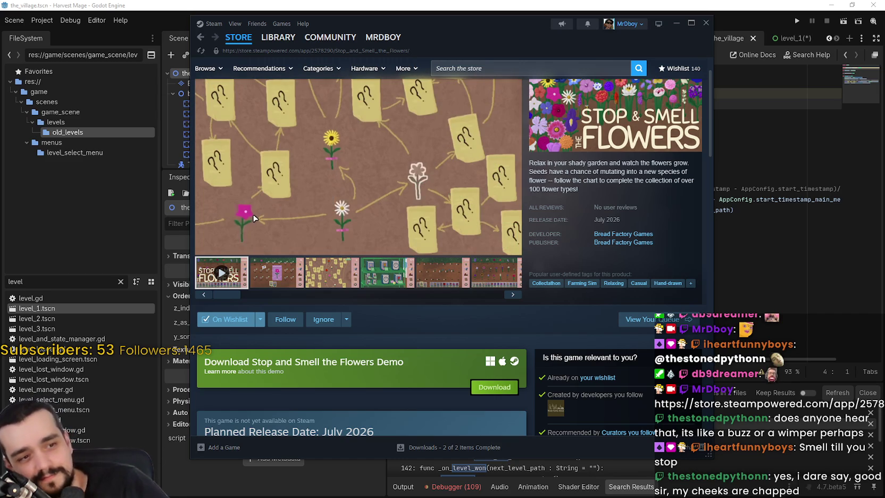
Step: Step through the first few Stop and Smell the Flowers screenshot thumbnails
{"action": "scroll", "coordinate": [461, 304], "scroll_direction": "up", "scroll_amount": 2}
{"action": "left_click_drag", "start_coordinate": [502, 36], "coordinate": [572, 43]}
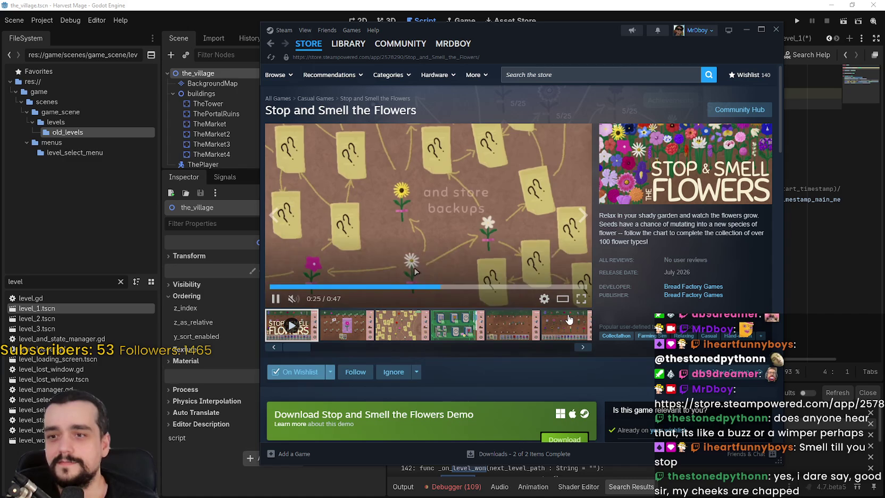
{"action": "scroll", "coordinate": [551, 359], "scroll_direction": "down", "scroll_amount": 3}
{"action": "scroll", "coordinate": [482, 314], "scroll_direction": "up", "scroll_amount": 3}
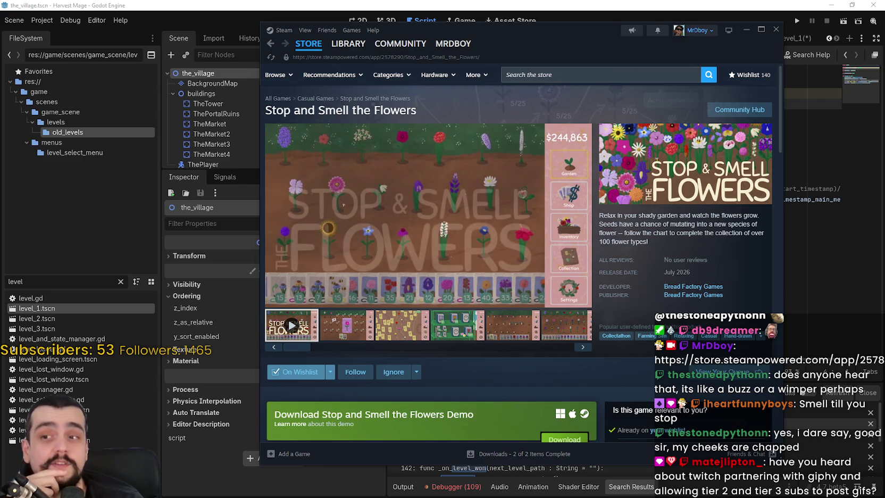
{"action": "mouse_move", "coordinate": [469, 292]}
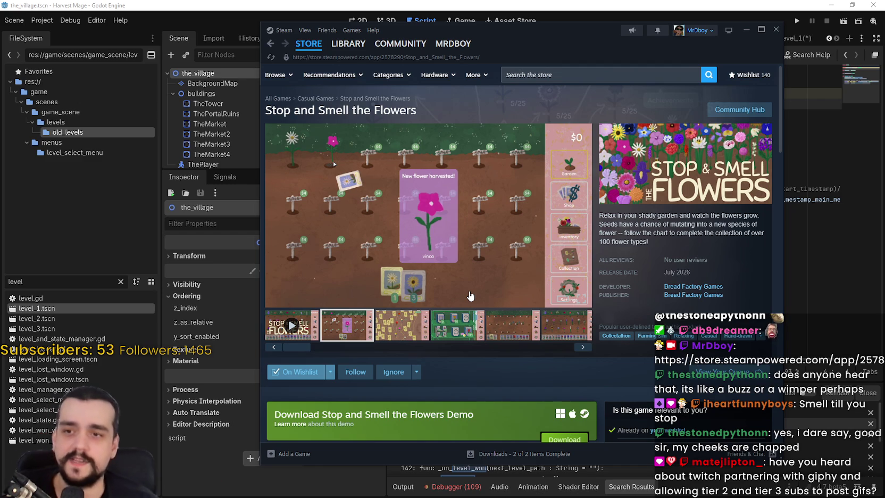
{"action": "left_click", "coordinate": [402, 322]}
{"action": "left_click", "coordinate": [458, 325]}
{"action": "left_click", "coordinate": [512, 324]}
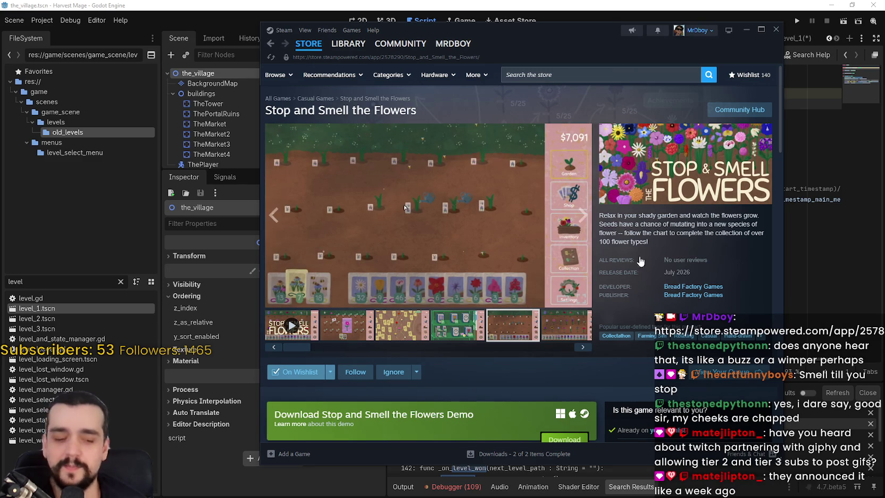
Step: View the flower garden screenshot enlarged, close it, then show the question-mark flower chart
{"action": "mouse_move", "coordinate": [636, 247]}
{"action": "left_mouse_down"}
{"action": "mouse_move", "coordinate": [563, 241]}
{"action": "mouse_move", "coordinate": [557, 258]}
{"action": "left_mouse_up"}
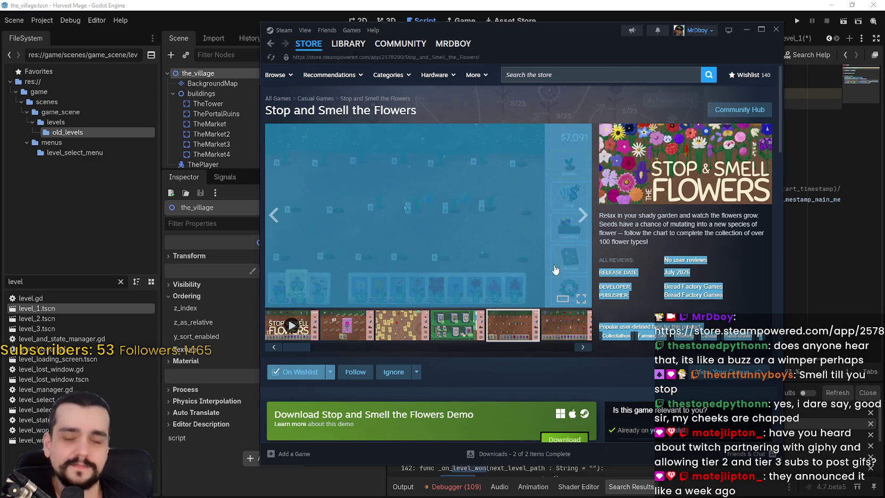
{"action": "left_click", "coordinate": [482, 372]}
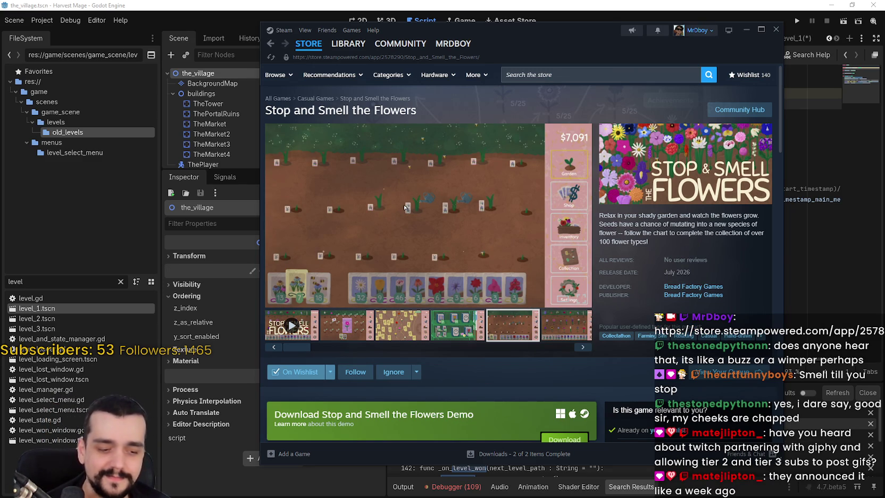
{"action": "left_click", "coordinate": [569, 317]}
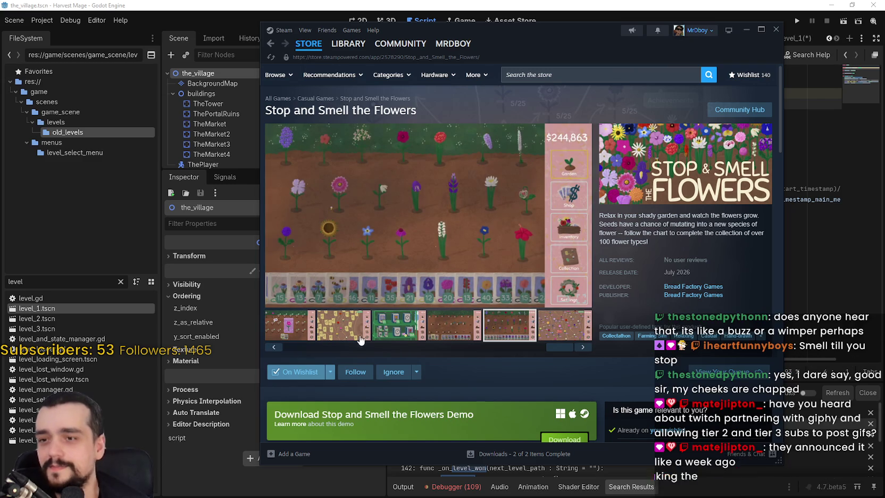
{"action": "left_click", "coordinate": [405, 305]}
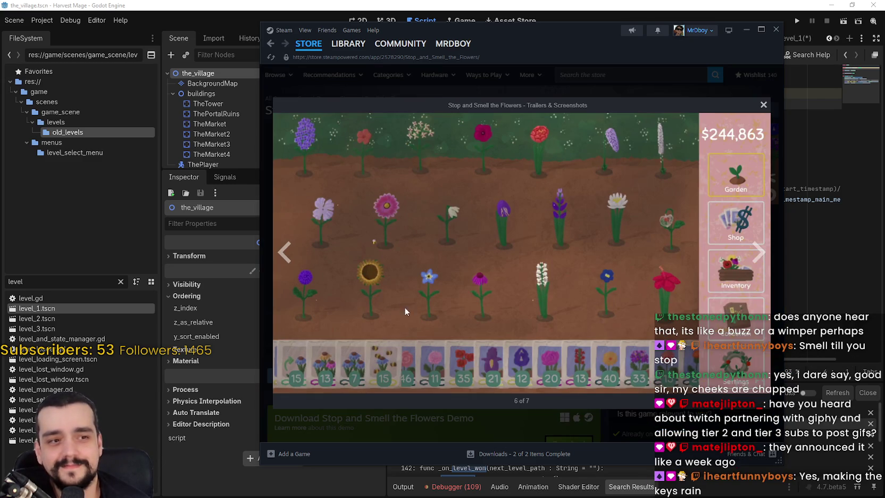
{"action": "left_click", "coordinate": [687, 71]}
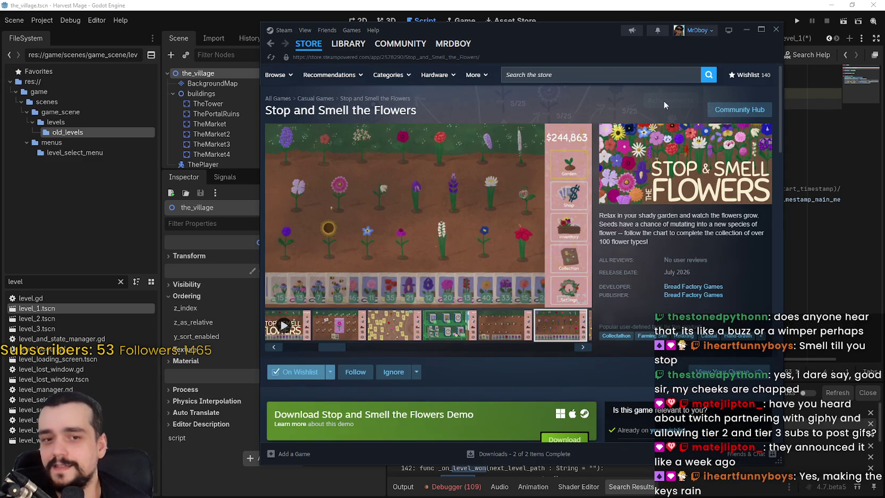
{"action": "left_click", "coordinate": [371, 333]}
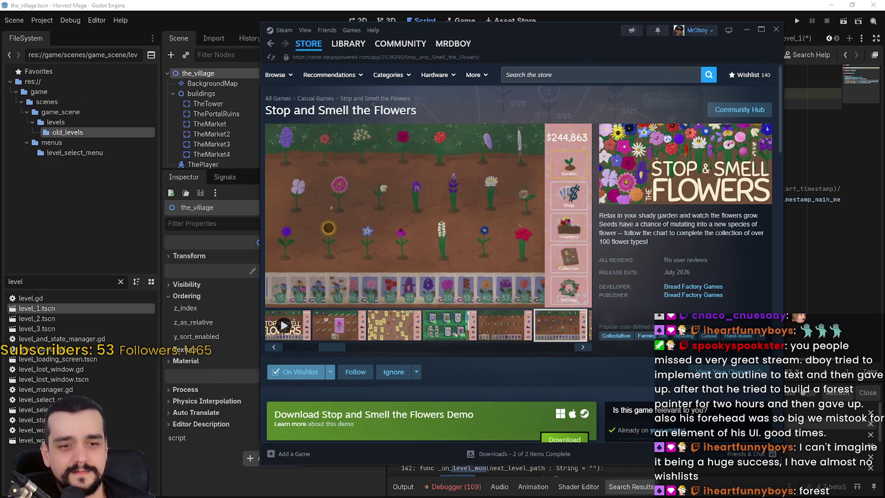
Step: Search for MR FARMBOY, open its store page and show its fourth screenshot
{"action": "left_click", "coordinate": [598, 73]}
{"action": "type", "text": "MR FARMBOY"}
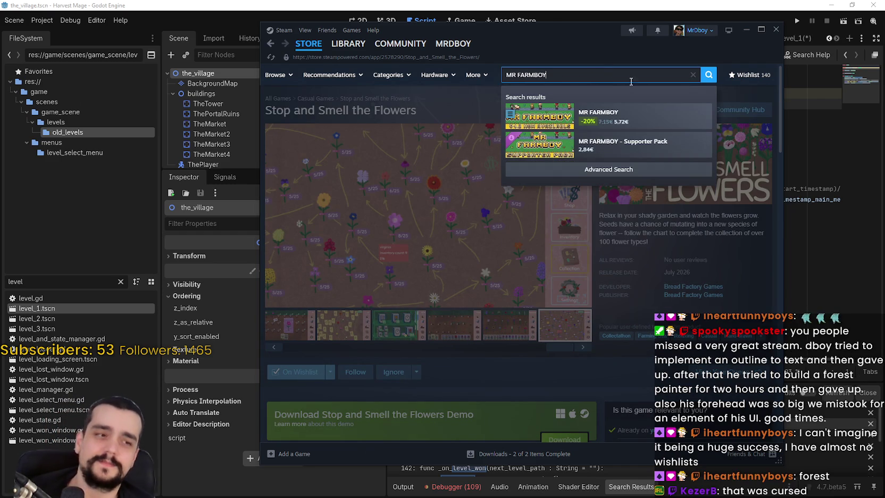
{"action": "left_click", "coordinate": [698, 112]}
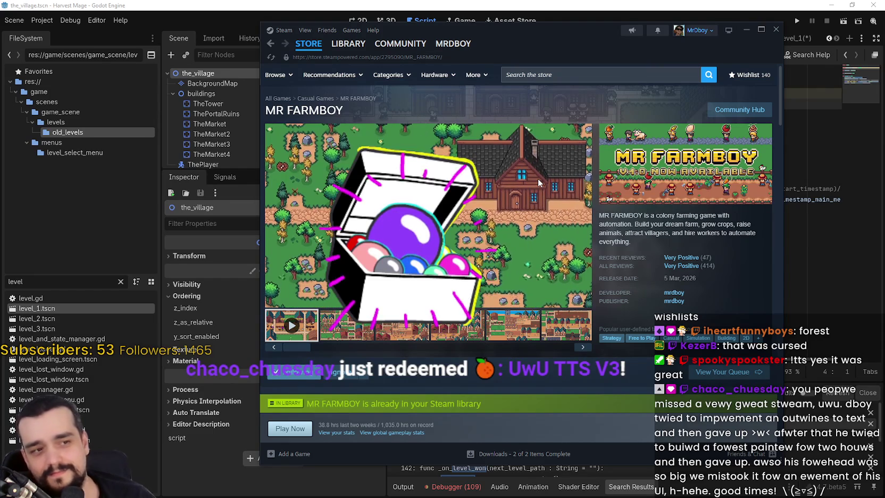
{"action": "mouse_move", "coordinate": [539, 183]}
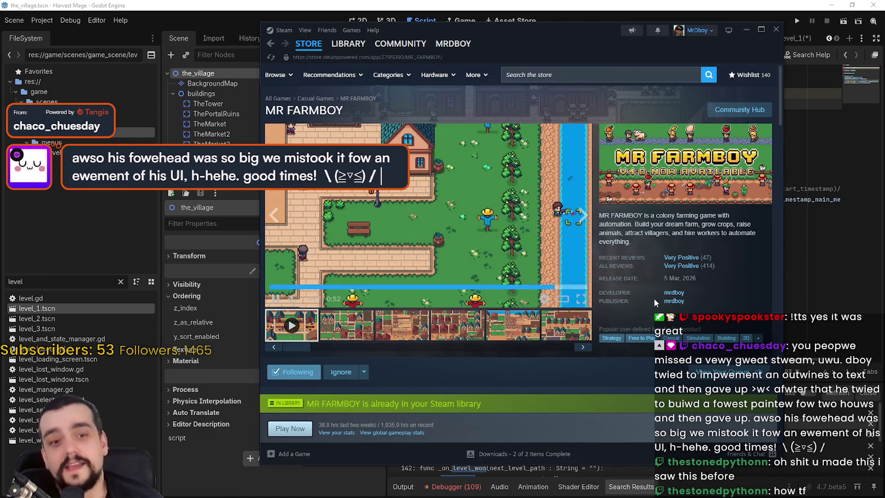
{"action": "left_click", "coordinate": [471, 330]}
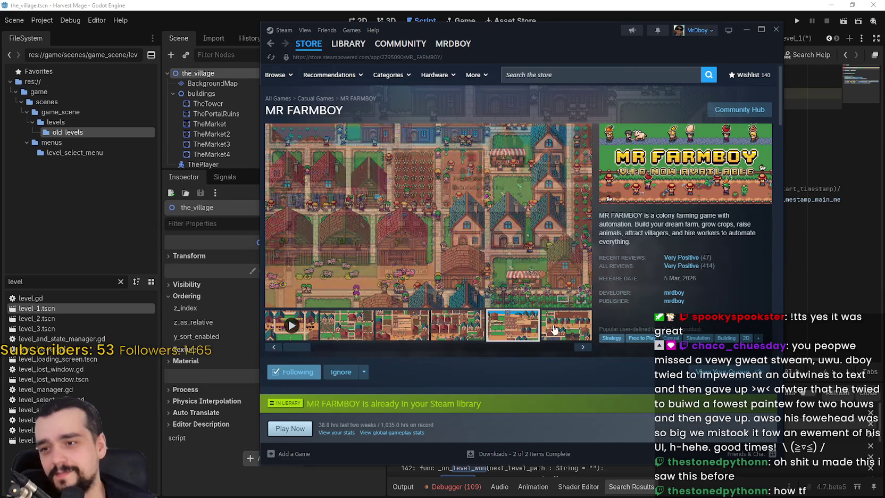
Step: Copy the MR FARMBOY store page URL, then return to the Godot editor at line 15
{"action": "scroll", "coordinate": [569, 371], "scroll_direction": "down", "scroll_amount": 4}
{"action": "scroll", "coordinate": [548, 362], "scroll_direction": "down", "scroll_amount": 12}
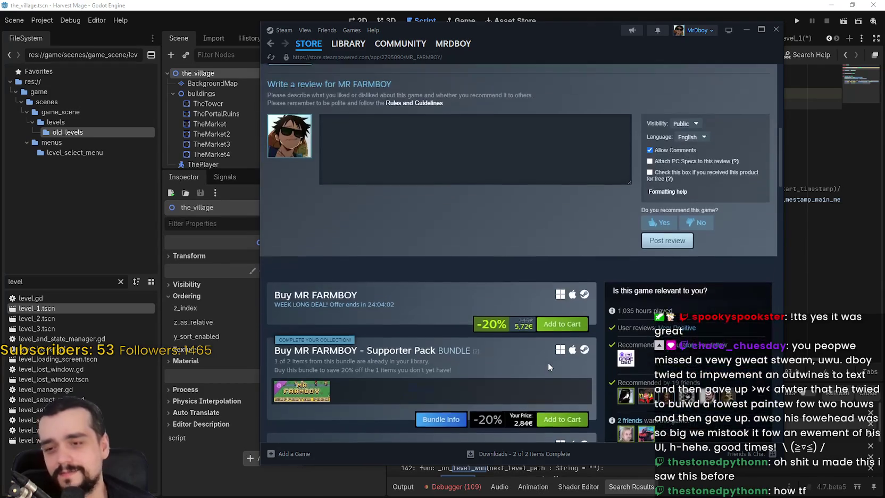
{"action": "scroll", "coordinate": [476, 320], "scroll_direction": "up", "scroll_amount": 15}
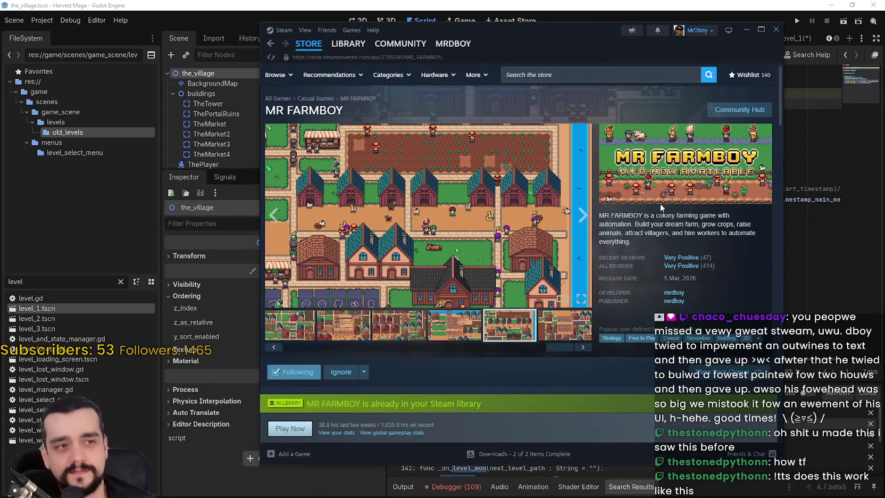
{"action": "right_click", "coordinate": [664, 207]}
{"action": "left_click", "coordinate": [704, 263]}
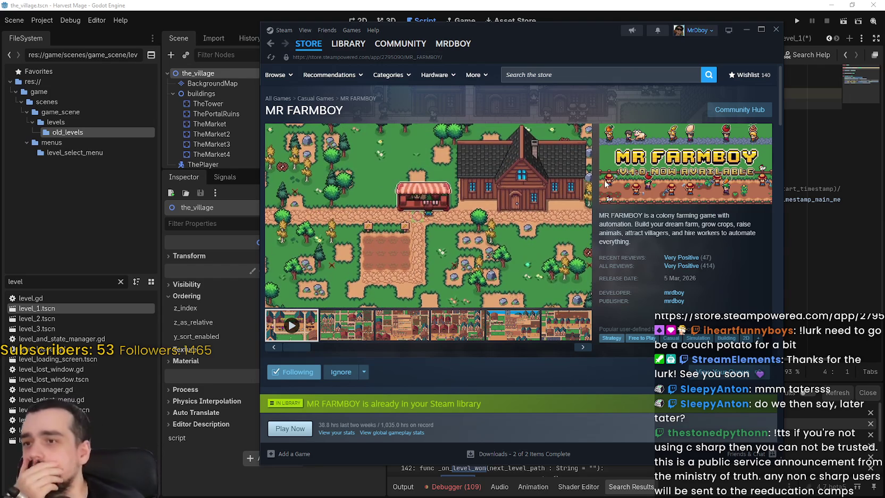
{"action": "key", "text": "alt+Tab"}
{"action": "left_click", "coordinate": [617, 238]}
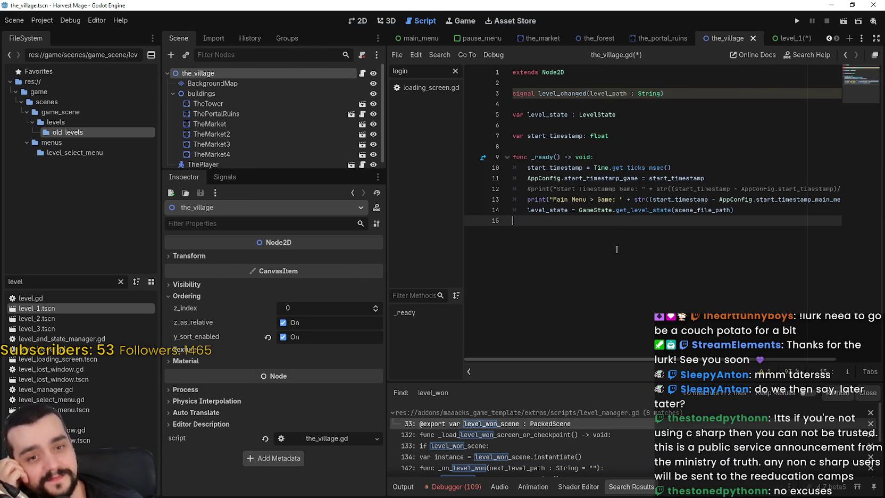
Step: Save the the_village scene and script, then run the project
{"action": "mouse_move", "coordinate": [669, 209]}
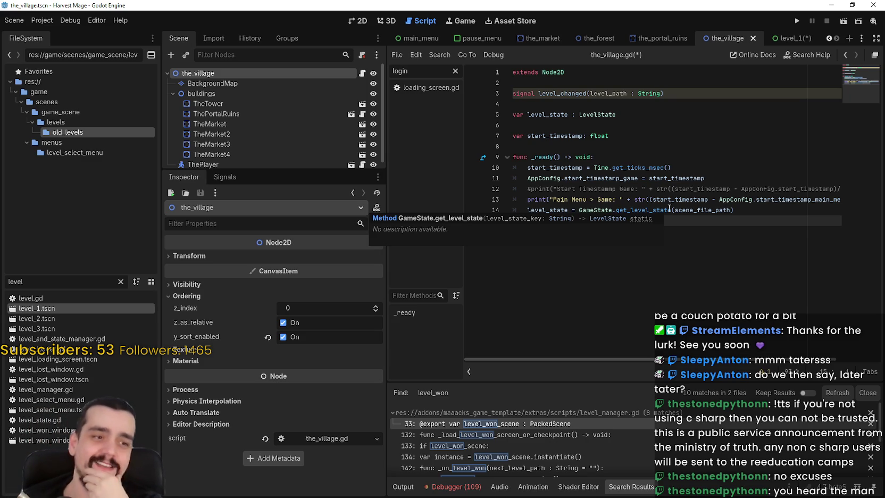
{"action": "key", "text": "ctrl+s"}
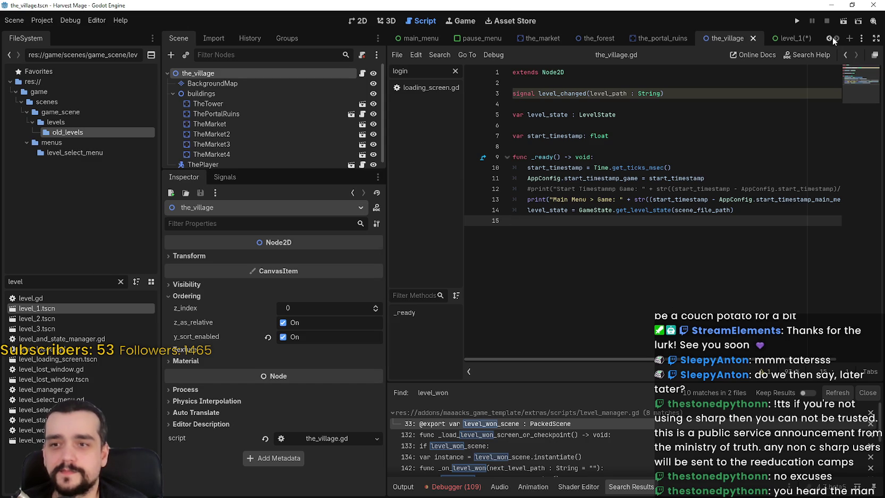
{"action": "left_click", "coordinate": [796, 23]}
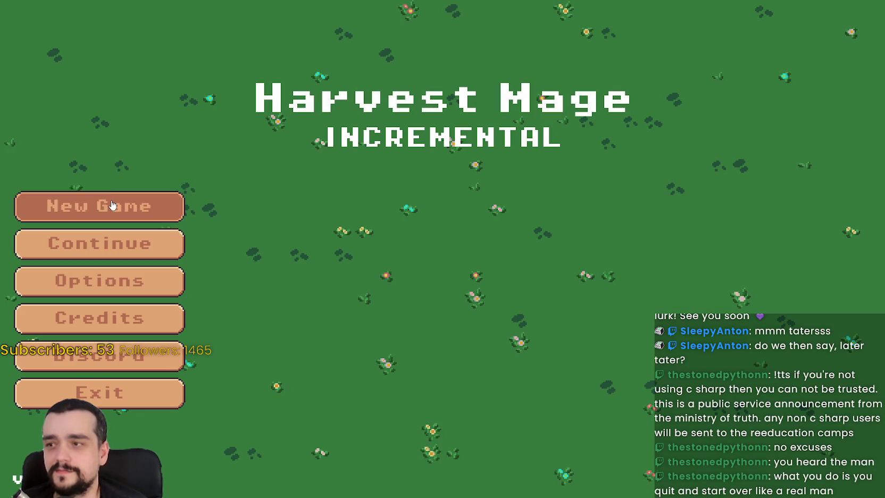
Step: Start a new Harvest Mage game and walk through the tower door into the forest
{"action": "left_click", "coordinate": [112, 205]}
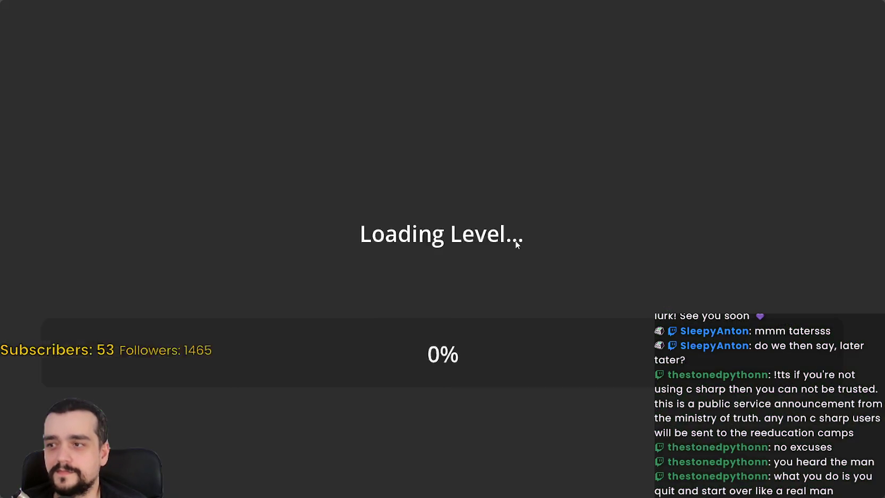
{"action": "key", "text": "a"}
{"action": "key", "text": "w"}
{"action": "key", "text": "s"}
{"action": "key", "text": "d"}
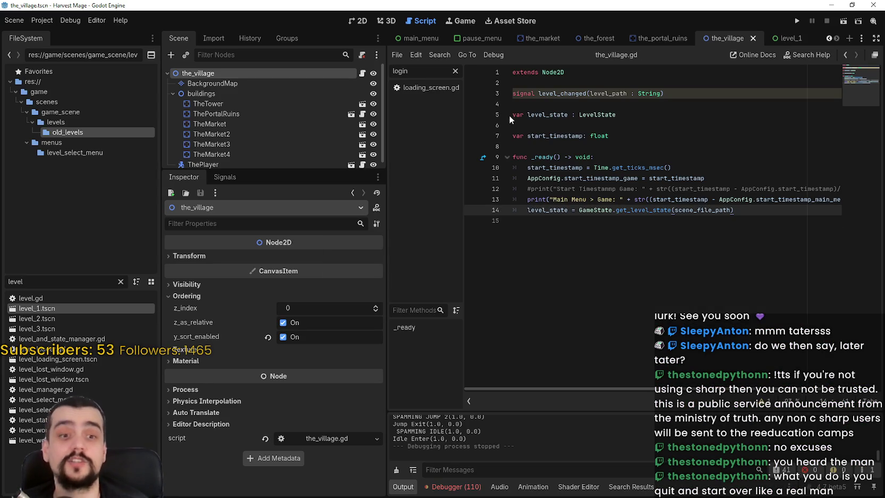
Step: Inspect the level_changed signal line in the_village.gd and place the caret on line 15
{"action": "left_click", "coordinate": [568, 84]}
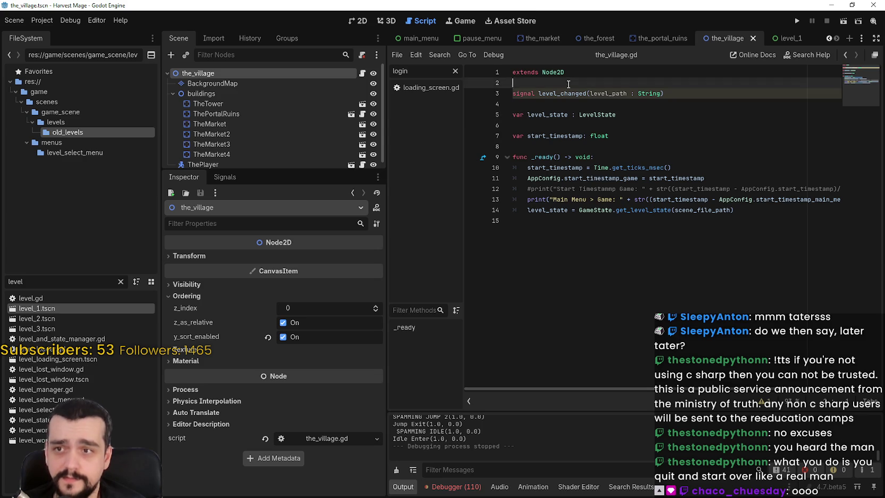
{"action": "double_click", "coordinate": [569, 93]}
{"action": "left_click", "coordinate": [630, 123]}
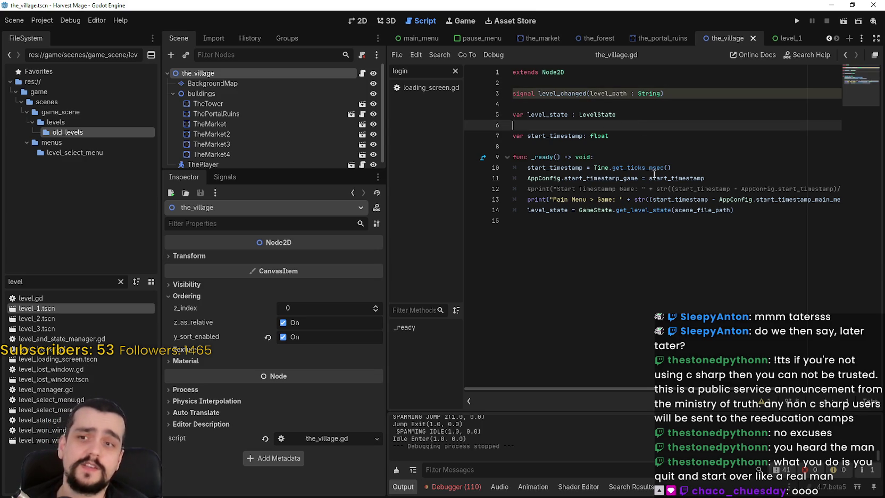
{"action": "left_click", "coordinate": [759, 256]}
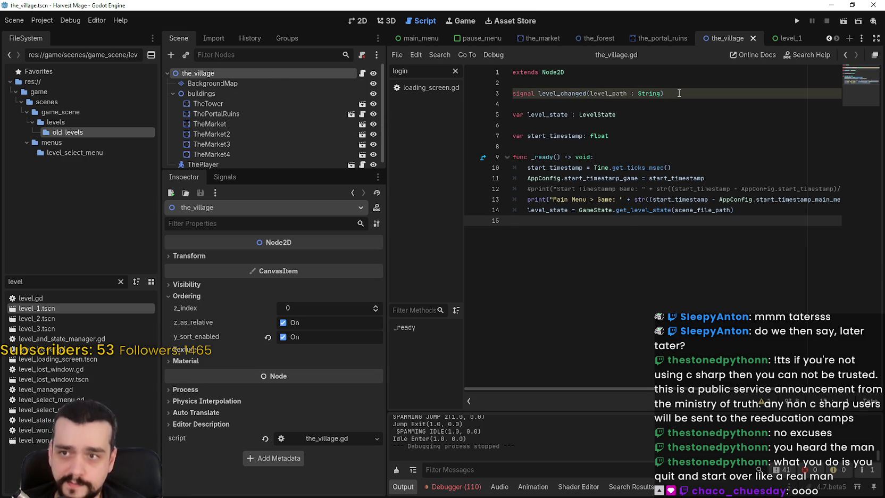
{"action": "left_click_drag", "start_coordinate": [676, 93], "coordinate": [515, 95]}
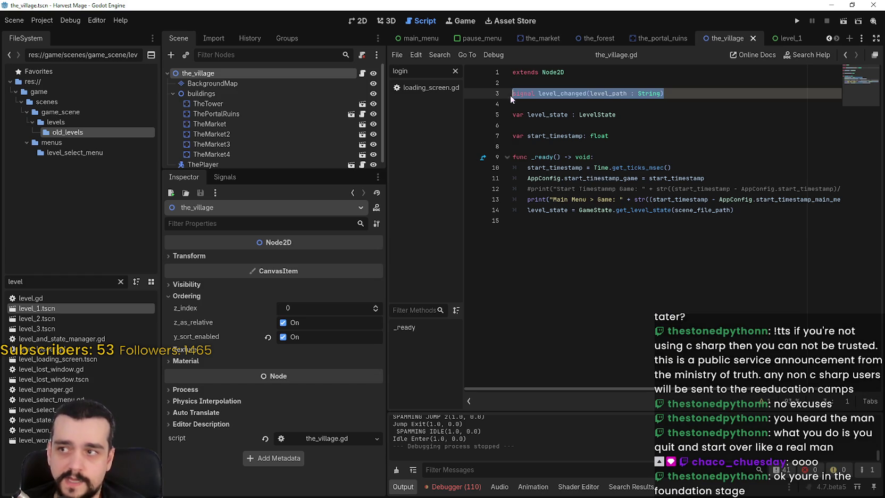
{"action": "mouse_move", "coordinate": [265, 171]}
{"action": "left_mouse_down"}
{"action": "mouse_move", "coordinate": [257, 274]}
{"action": "mouse_move", "coordinate": [266, 234]}
{"action": "left_mouse_up"}
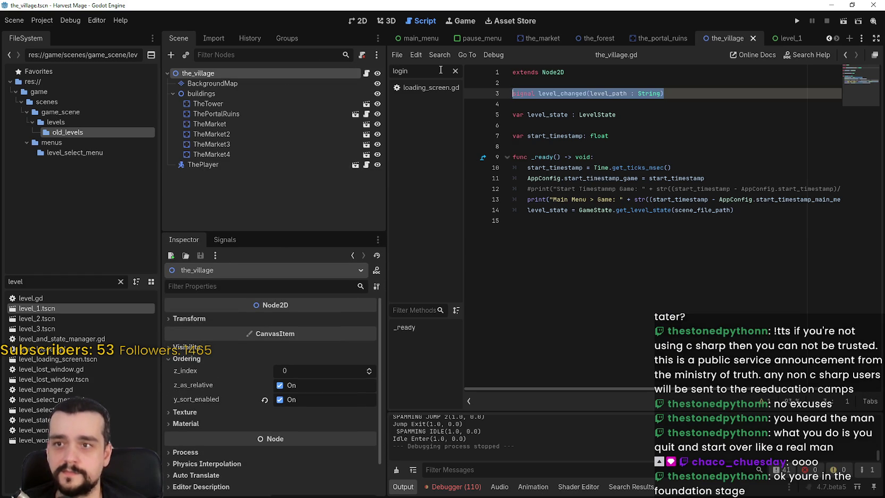
{"action": "left_click", "coordinate": [599, 229]}
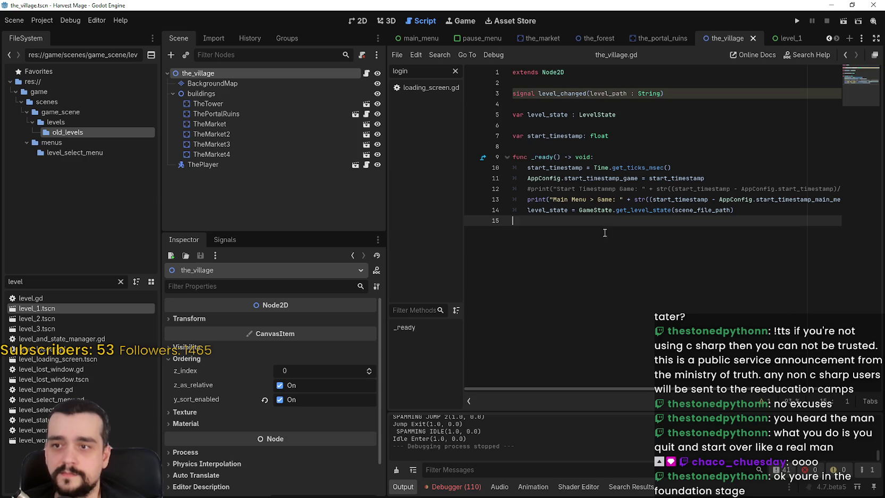
{"action": "double_click", "coordinate": [552, 93]}
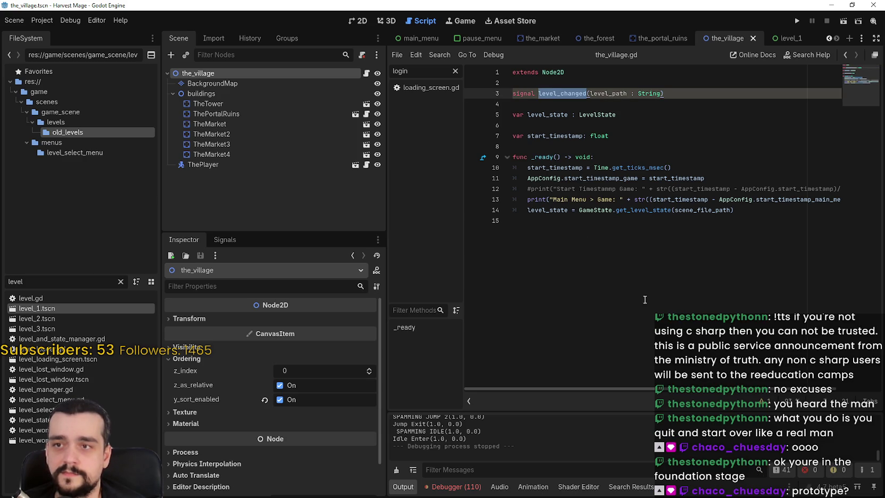
{"action": "left_click", "coordinate": [576, 234]}
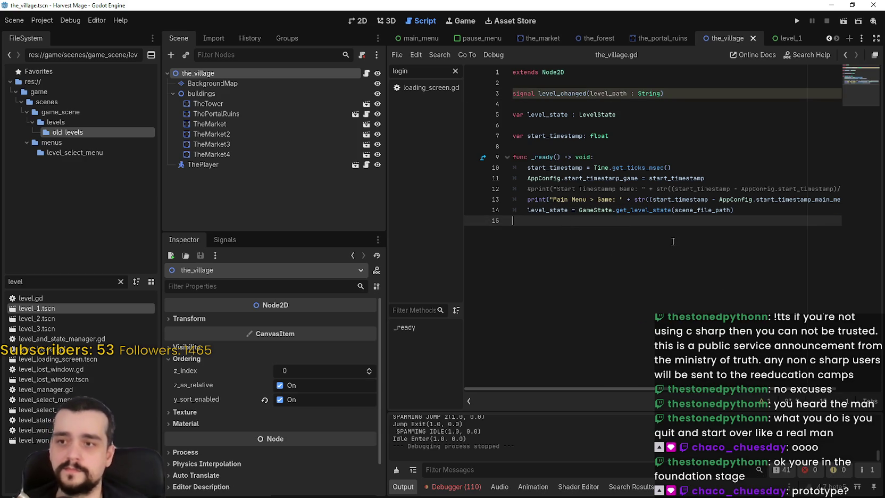
Step: Add an empty go_to_village() -> void function stub, then open the_portal_ruins.gd
{"action": "key", "text": "Return"}
{"action": "type", "text": "func "}
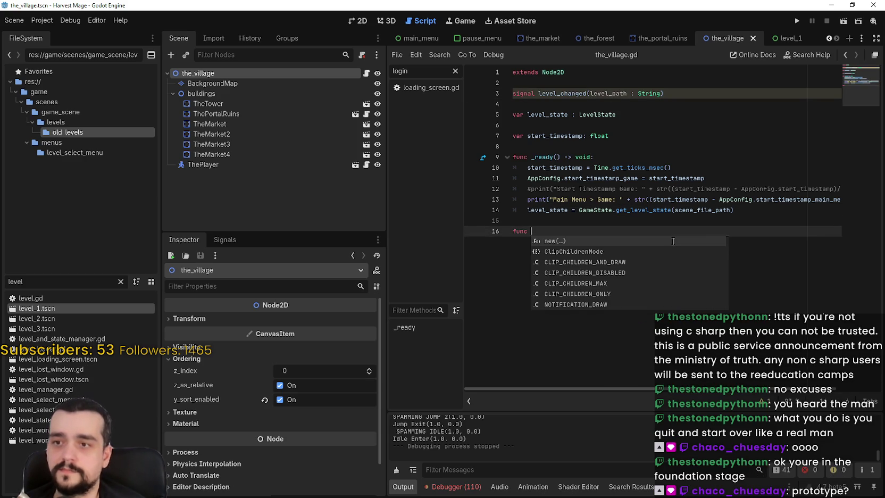
{"action": "type", "text": "swap_to"}
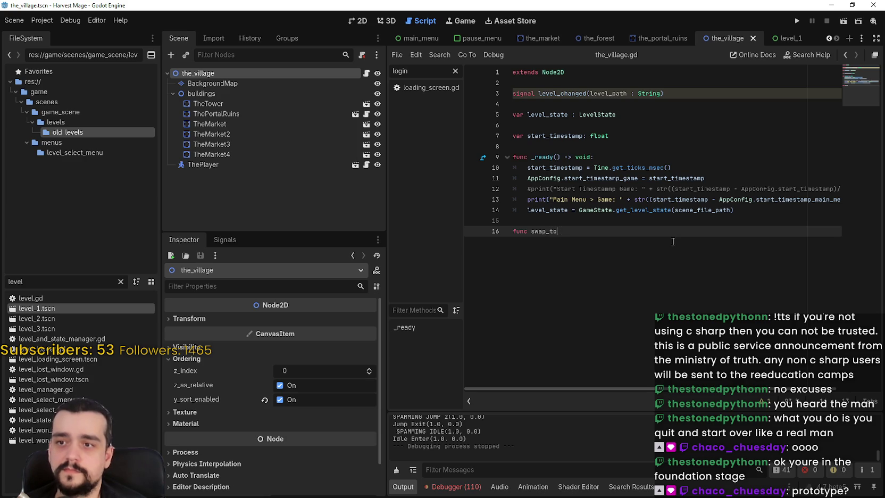
{"action": "key", "text": "BackSpace"}
{"action": "key", "text": "BackSpace"}
{"action": "key", "text": "BackSpace"}
{"action": "key", "text": "BackSpace"}
{"action": "key", "text": "BackSpace"}
{"action": "key", "text": "BackSpace"}
{"action": "key", "text": "BackSpace"}
{"action": "type", "text": "go_to_vi"}
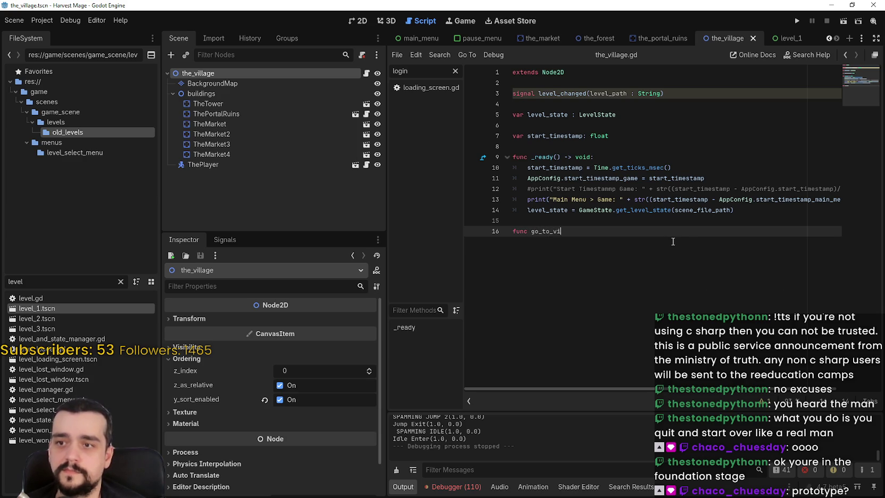
{"action": "type", "text": "llage() -"}
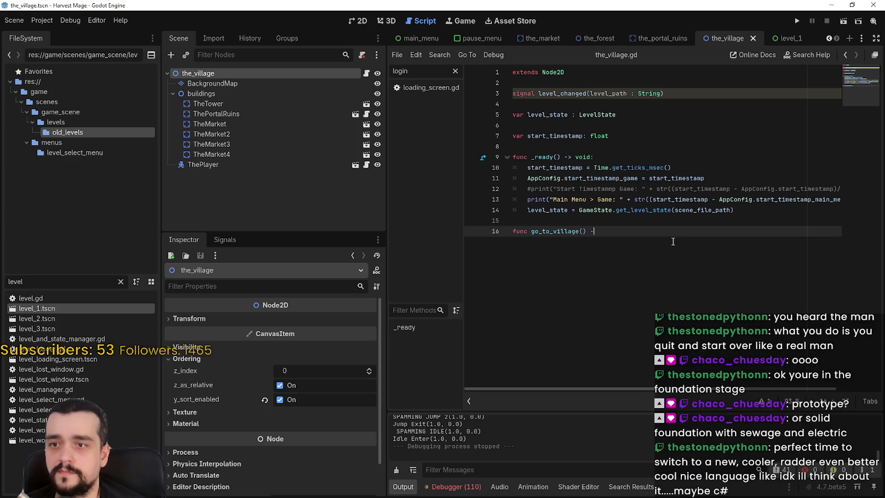
{"action": "type", "text": "> void:"}
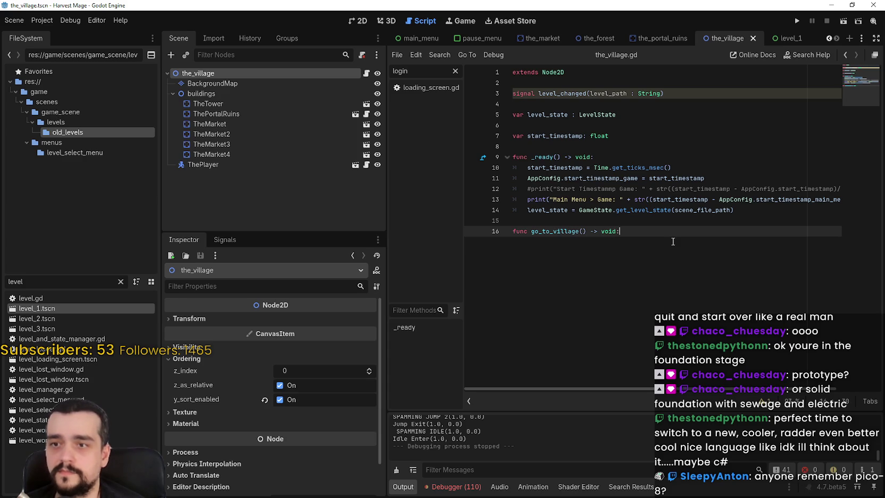
{"action": "key", "text": "Return"}
{"action": "double_click", "coordinate": [558, 93]}
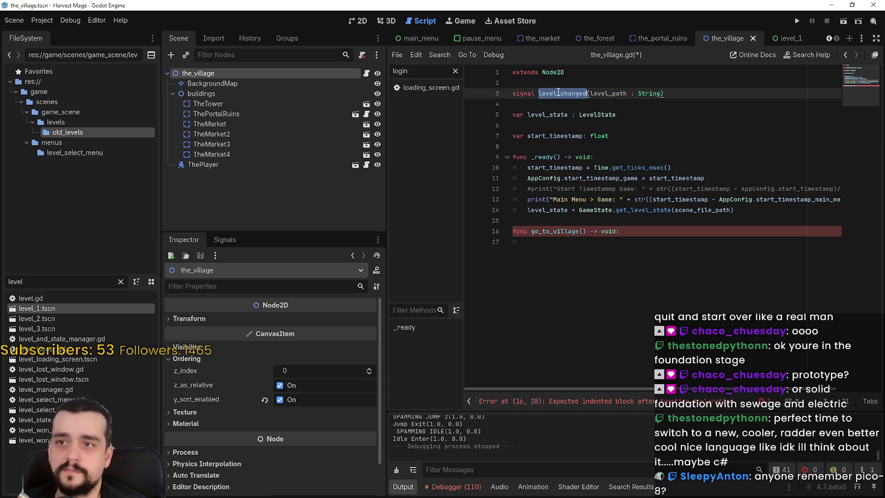
{"action": "left_click", "coordinate": [603, 104]}
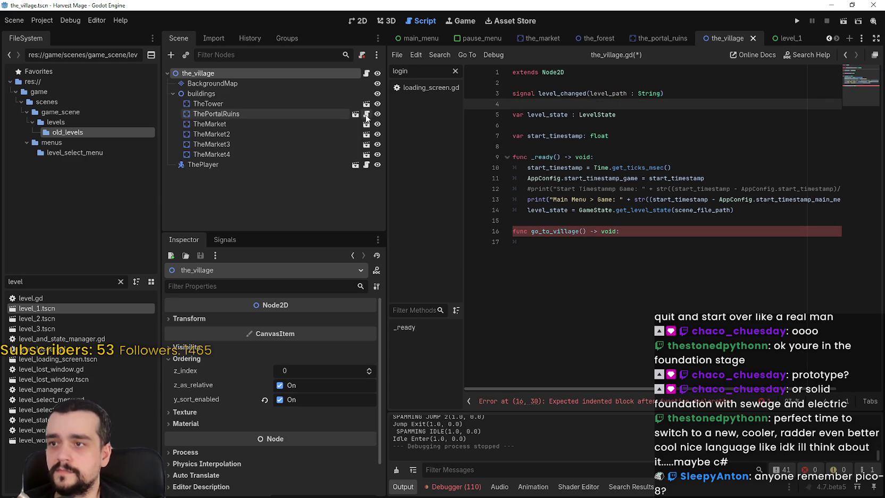
{"action": "left_click", "coordinate": [366, 114]}
{"action": "key", "text": "shift+Up"}
{"action": "key", "text": "ctrl+c"}
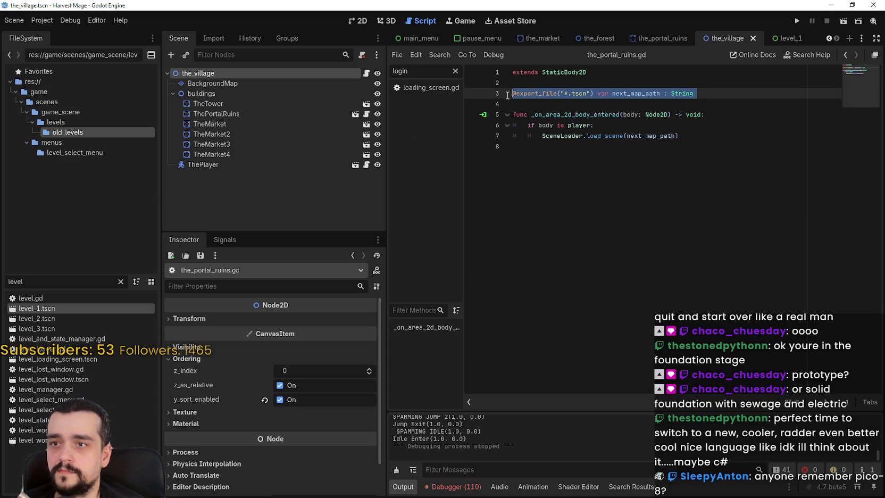
Step: Cut the next_map_path export line out of the_portal_ruins.gd
{"action": "key", "text": "BackSpace"}
{"action": "key", "text": "BackSpace"}
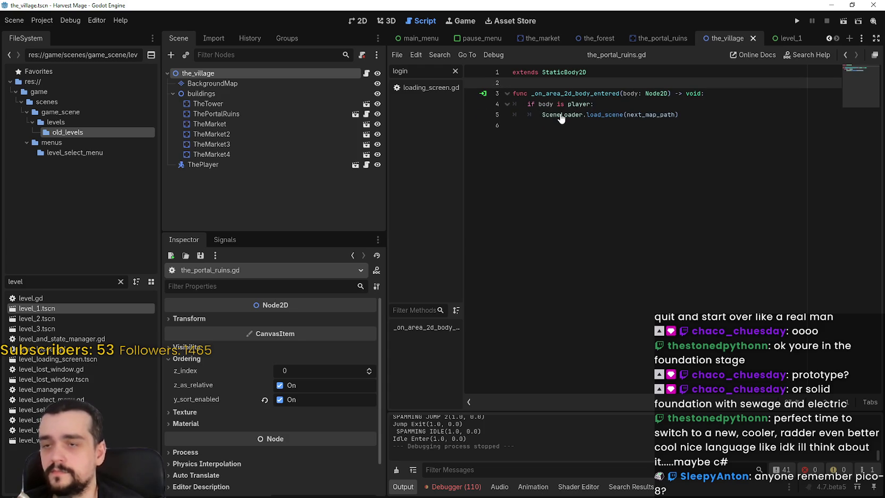
{"action": "left_click", "coordinate": [609, 132]}
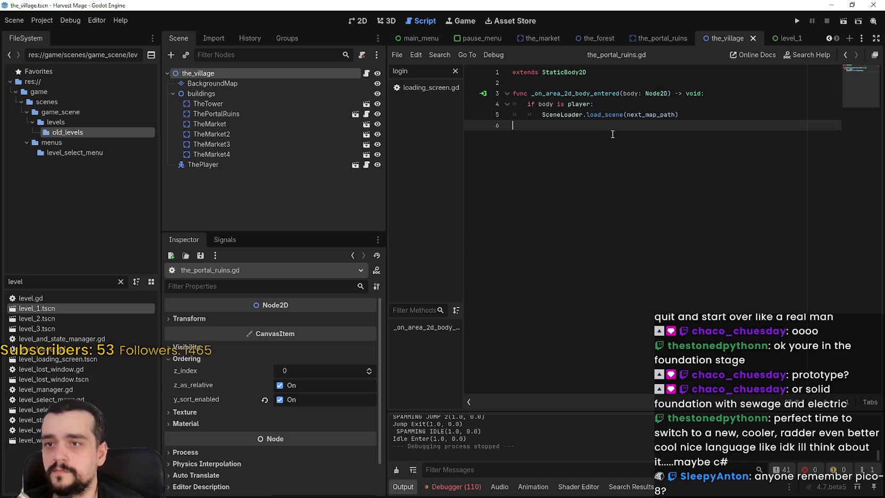
{"action": "left_click", "coordinate": [605, 106]}
Step: Add a pass line under the player check, then return to the_village.gd at line 17
{"action": "key", "text": "Return"}
{"action": "type", "text": "pass"}
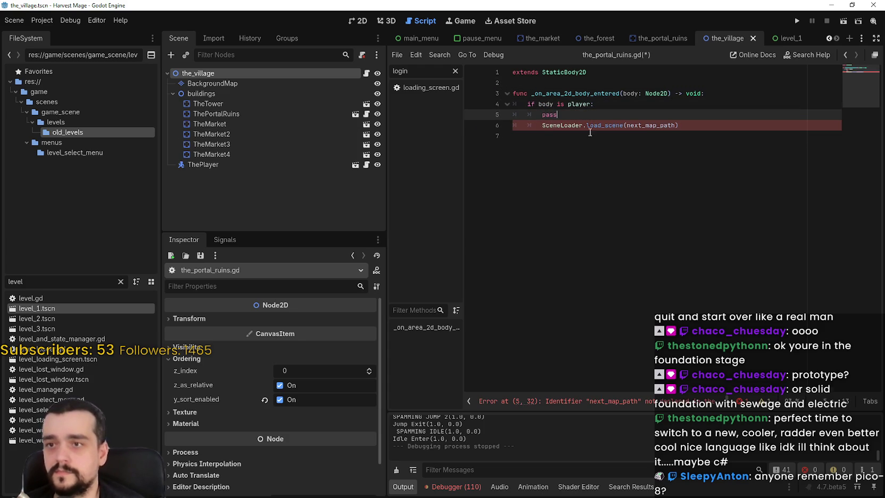
{"action": "key", "text": "Down"}
{"action": "key", "text": "Home"}
{"action": "type", "text": "£"}
{"action": "key", "text": "Down"}
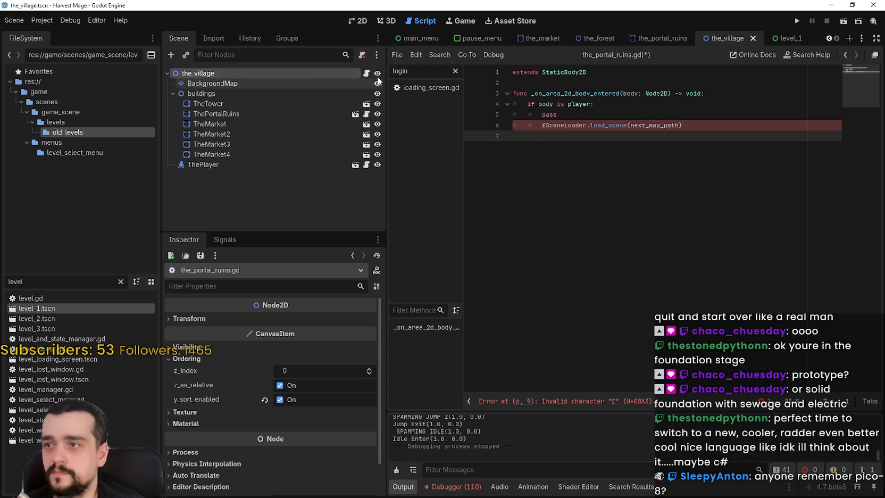
{"action": "left_click", "coordinate": [367, 73]}
{"action": "left_click", "coordinate": [556, 244]}
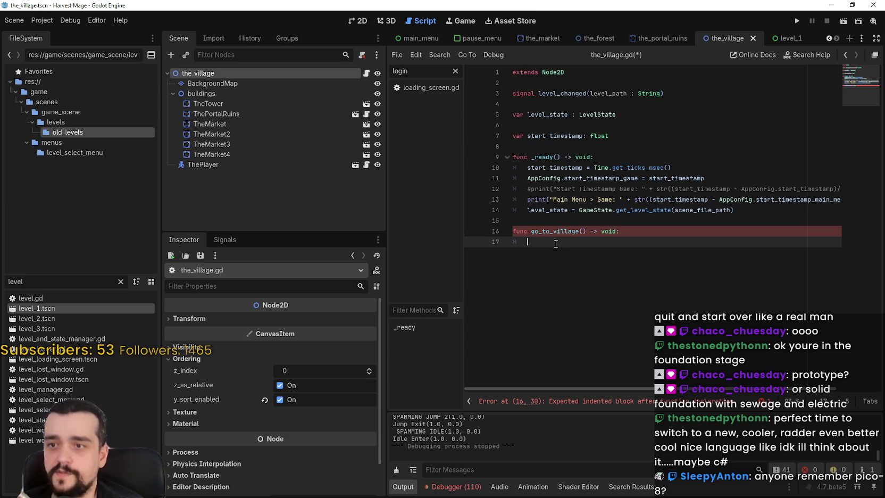
{"action": "key", "text": "ctrl+v"}
{"action": "key", "text": "ctrl+z"}
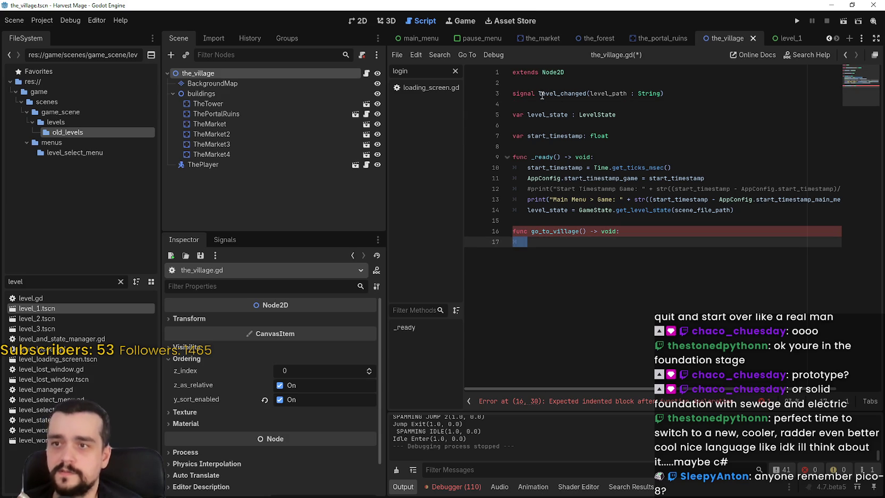
{"action": "left_click", "coordinate": [540, 83]}
{"action": "key", "text": "Return"}
{"action": "key", "text": "ctrl+v"}
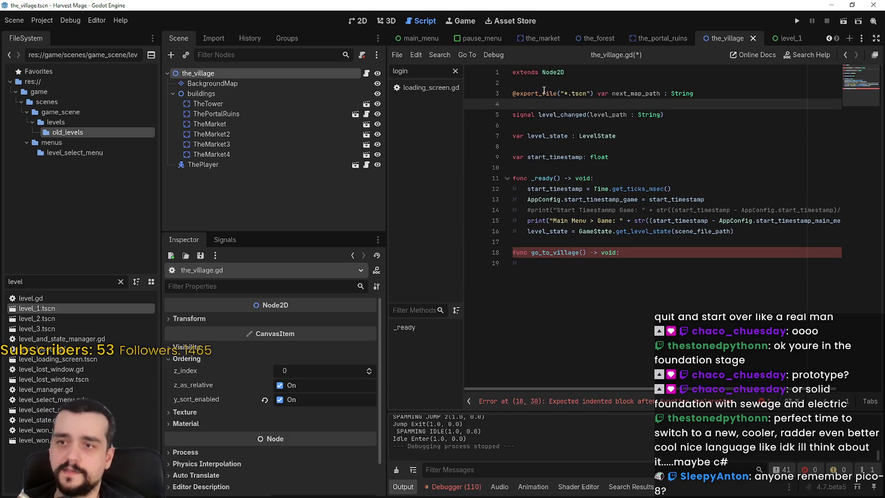
{"action": "double_click", "coordinate": [627, 94]}
Step: Make go_to_village call level_changed.emit(next_map_path) and save the script
{"action": "left_click", "coordinate": [616, 264]}
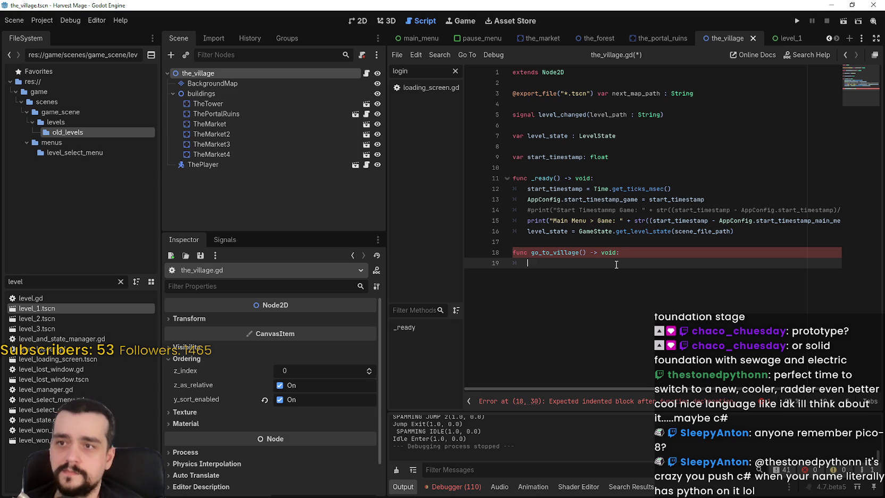
{"action": "type", "text": "level_changed.emi"}
{"action": "key", "text": "Return"}
{"action": "left_click", "coordinate": [629, 95]}
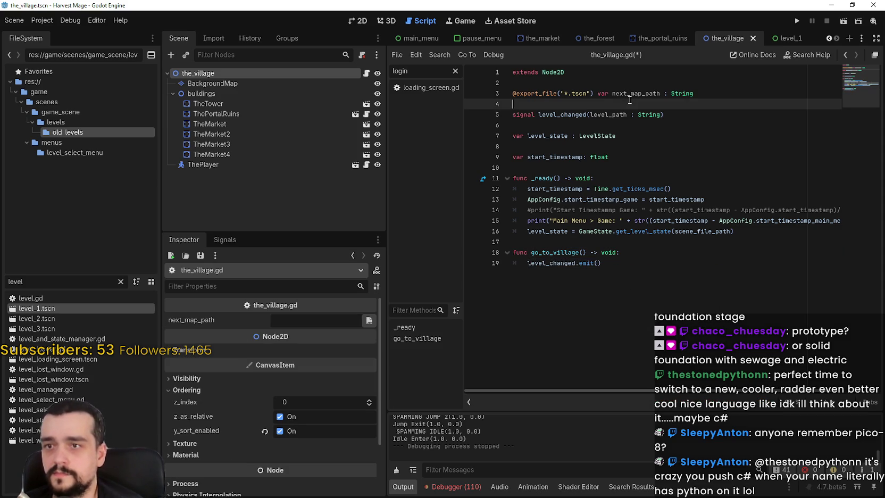
{"action": "double_click", "coordinate": [637, 94]}
{"action": "key", "text": "ctrl+c"}
{"action": "left_click", "coordinate": [598, 263]}
{"action": "key", "text": "ctrl+v"}
{"action": "key", "text": "ctrl+s"}
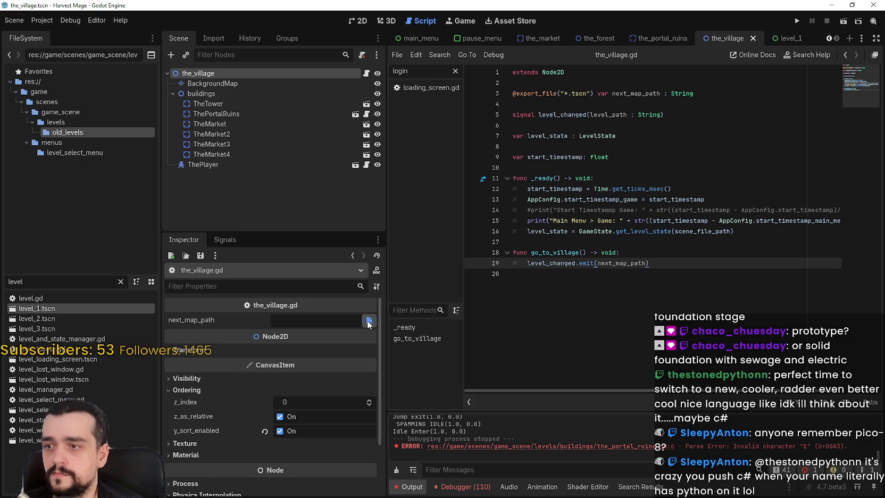
{"action": "left_click", "coordinate": [369, 320]}
Step: Set next_map_path to game/scenes/game_scene/levels/the_forest.tscn and save the scene
{"action": "double_click", "coordinate": [335, 144]}
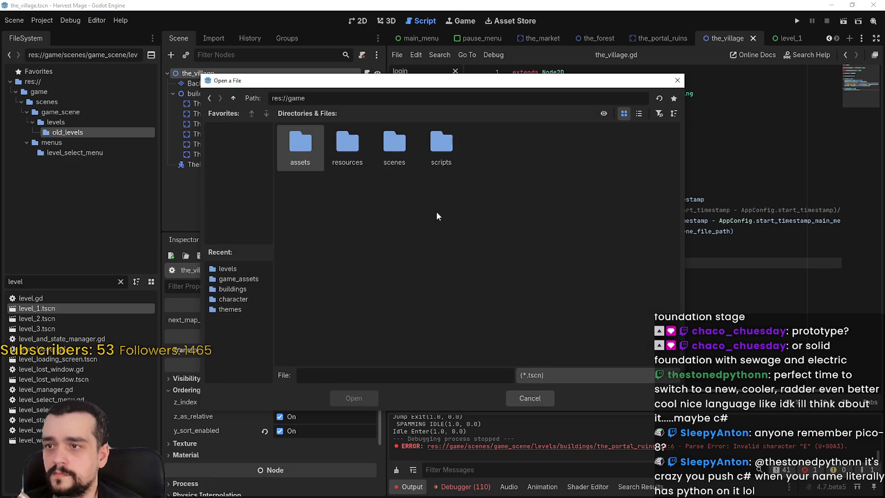
{"action": "double_click", "coordinate": [379, 140]}
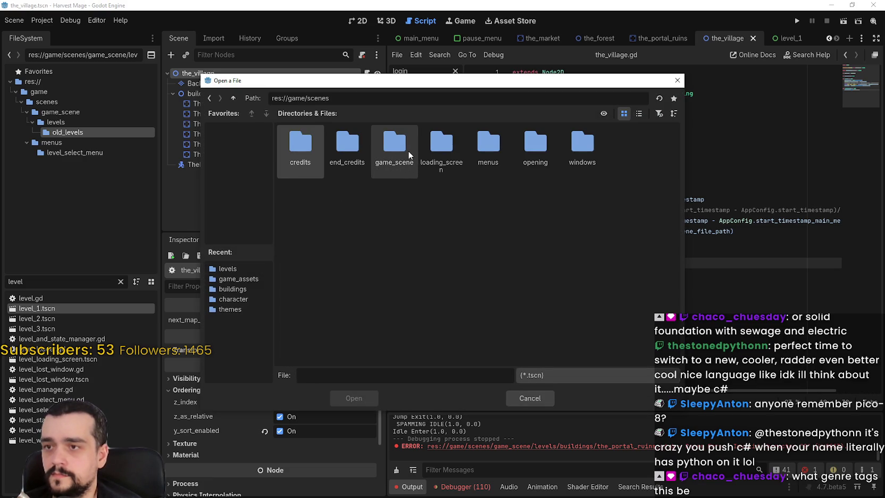
{"action": "double_click", "coordinate": [394, 141]}
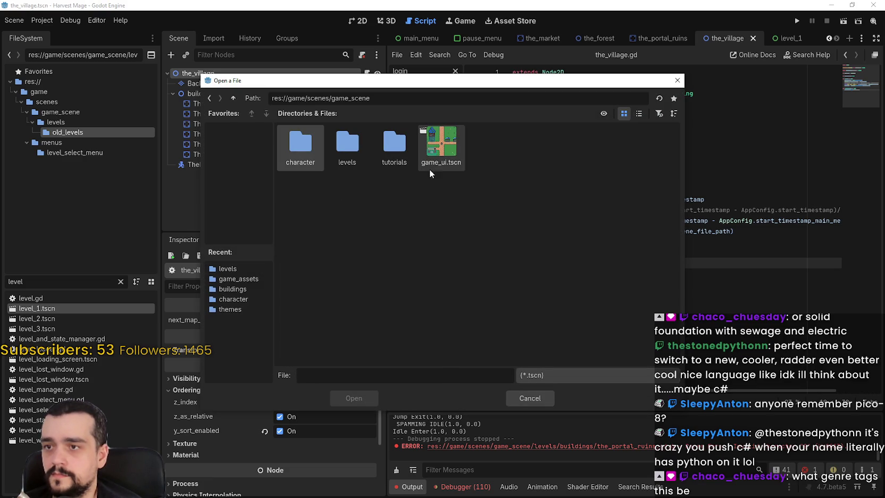
{"action": "double_click", "coordinate": [347, 143]}
{"action": "double_click", "coordinate": [390, 147]}
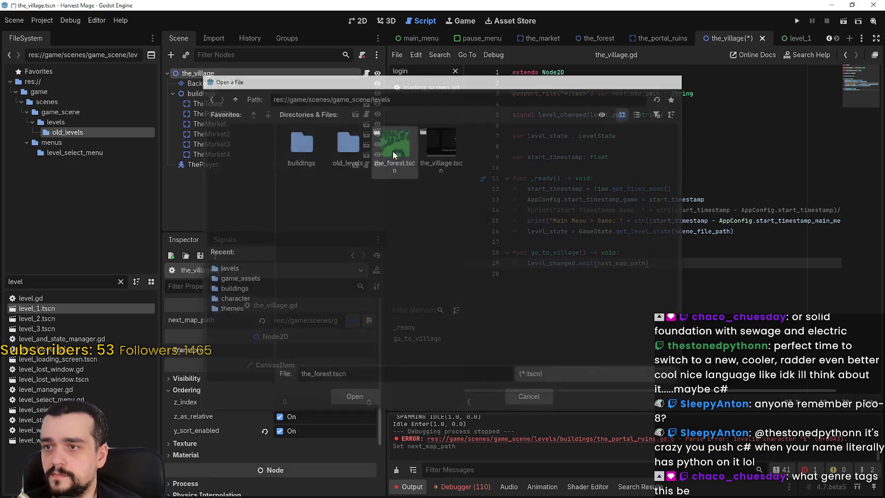
{"action": "left_click", "coordinate": [669, 278]}
{"action": "key", "text": "ctrl+s"}
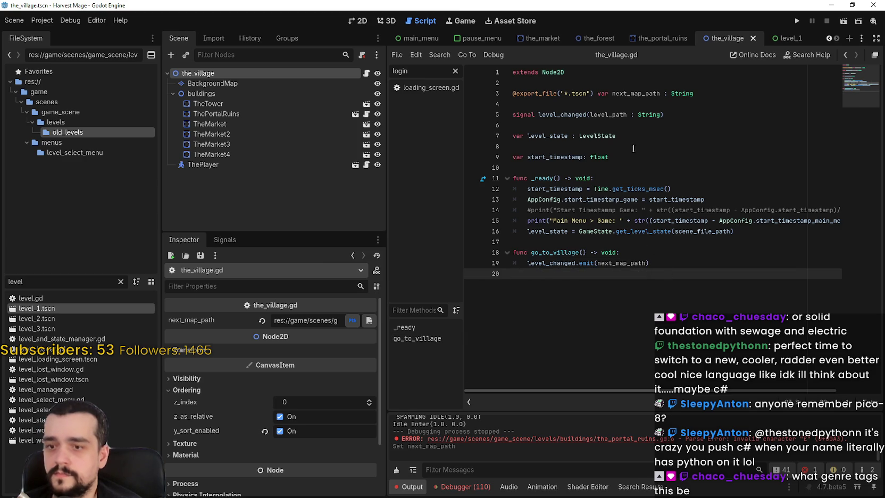
{"action": "key", "text": "Up"}
{"action": "key", "text": "ctrl+s"}
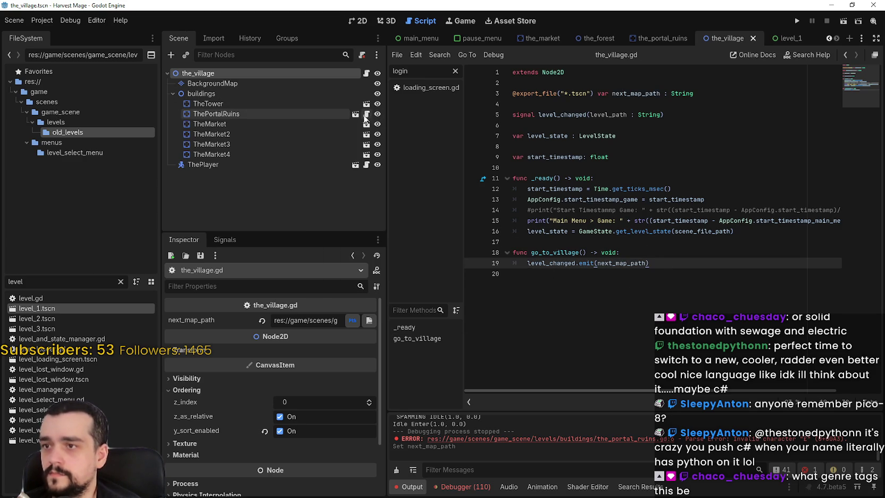
Step: Open the_portal_ruins.gd and make room for a new variable line at line 3
{"action": "left_click", "coordinate": [366, 115]}
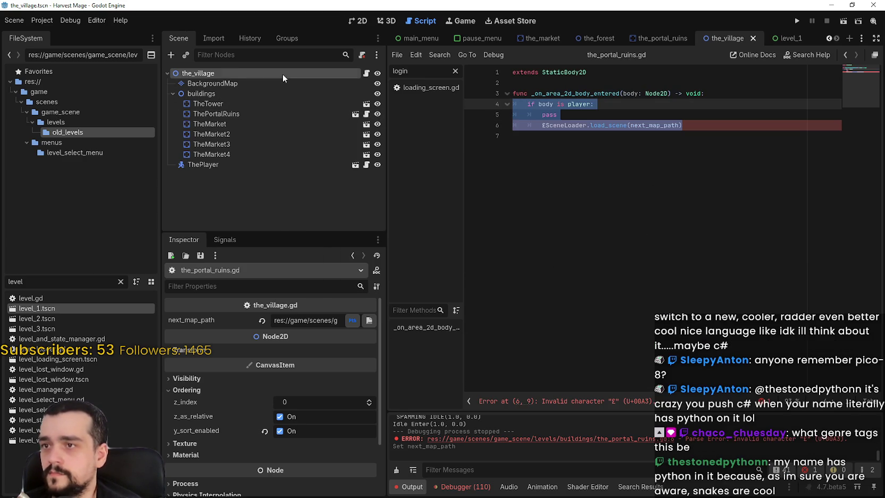
{"action": "left_click", "coordinate": [675, 148]}
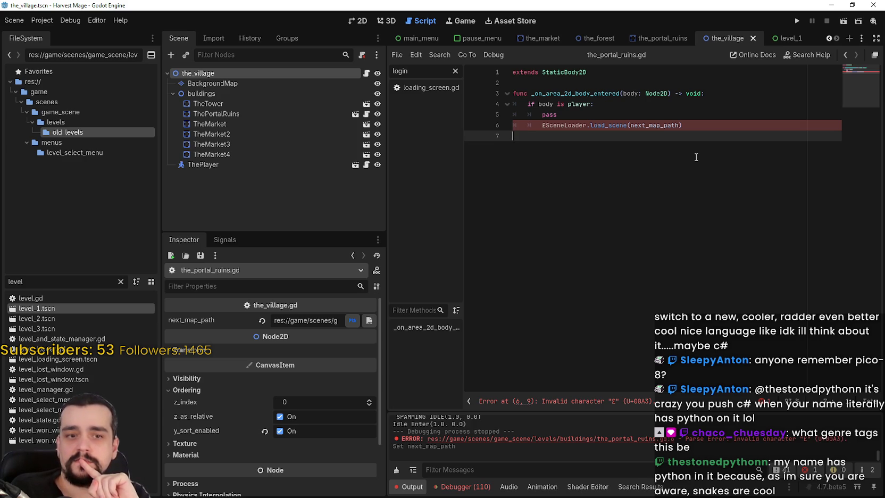
{"action": "left_click", "coordinate": [542, 83]}
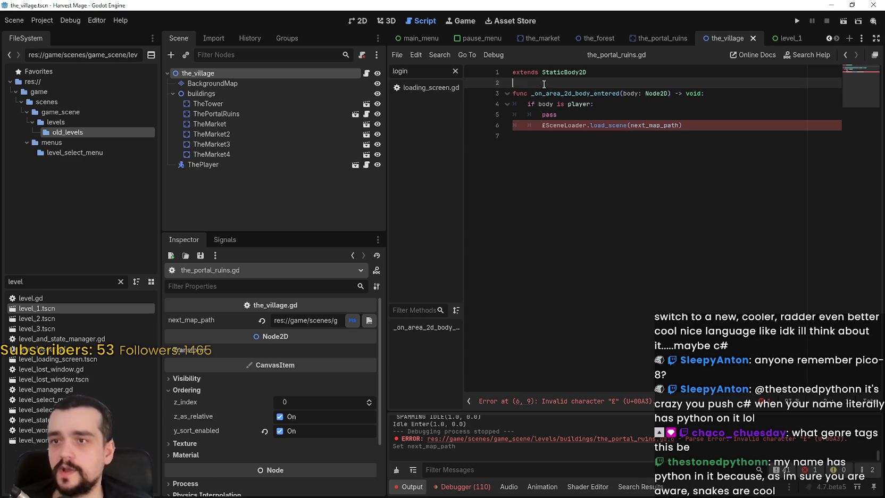
{"action": "key", "text": "Return"}
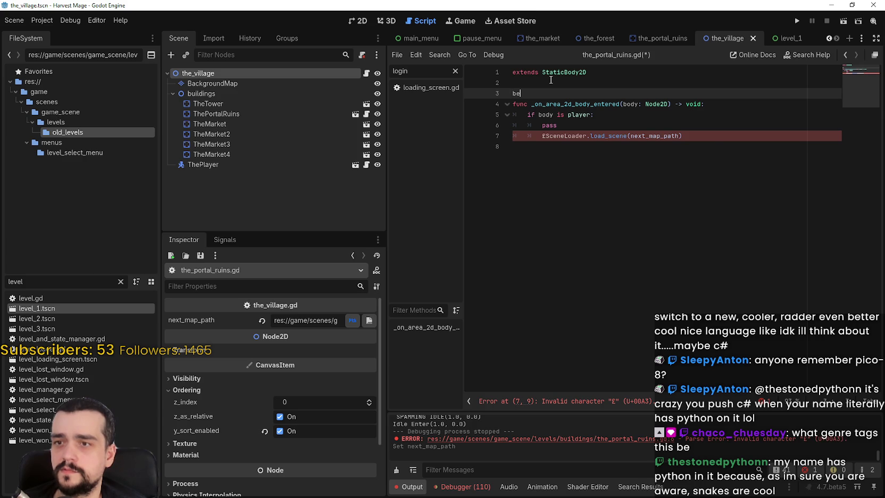
{"action": "key", "text": "BackSpace"}
{"action": "key", "text": "BackSpace"}
{"action": "type", "text": "va"}
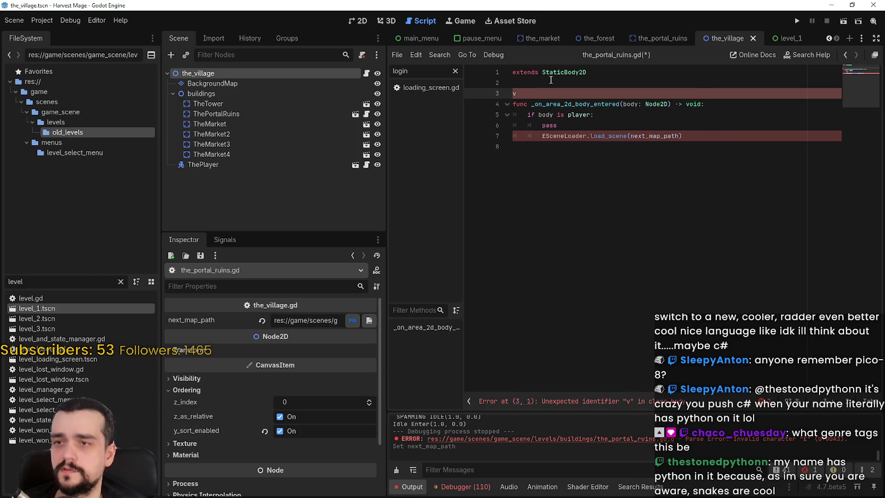
{"action": "key", "text": "Return"}
{"action": "left_click", "coordinate": [537, 93]}
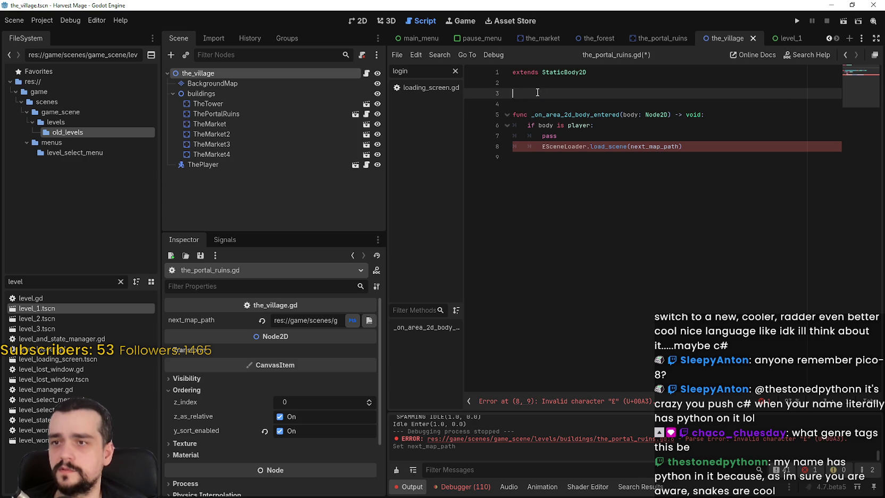
{"action": "left_click", "coordinate": [367, 74]}
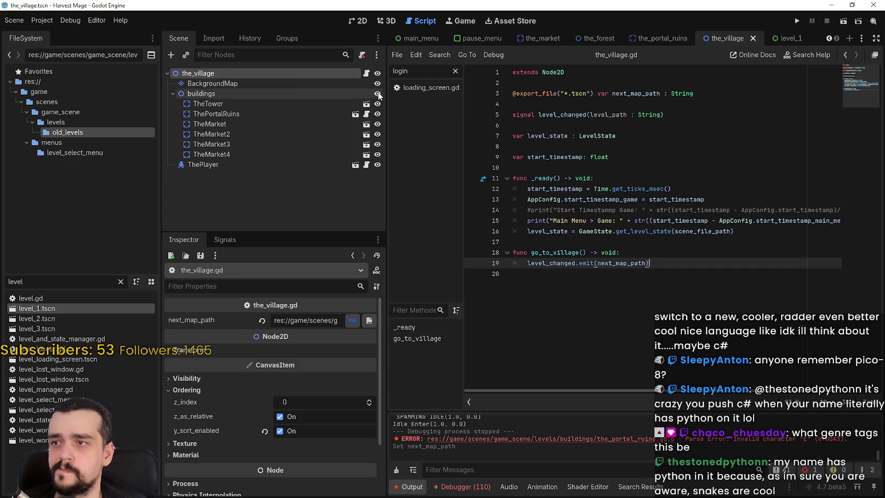
{"action": "left_click", "coordinate": [367, 114]}
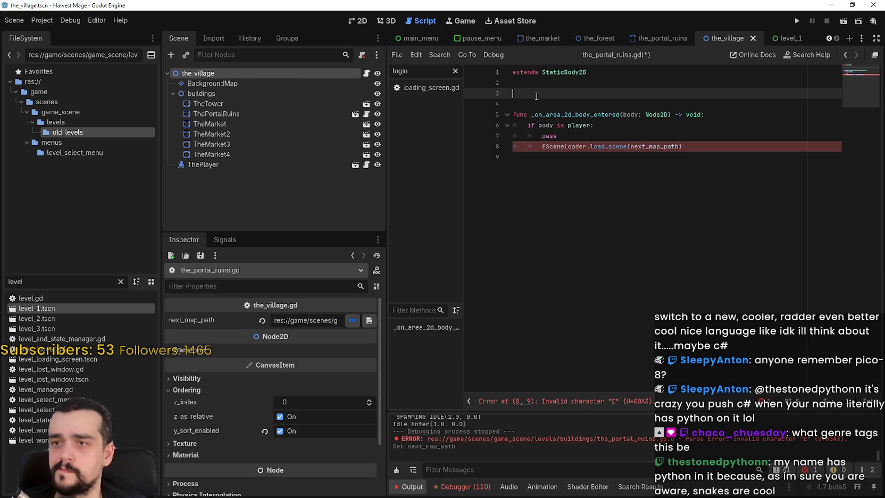
{"action": "type", "text": "#"}
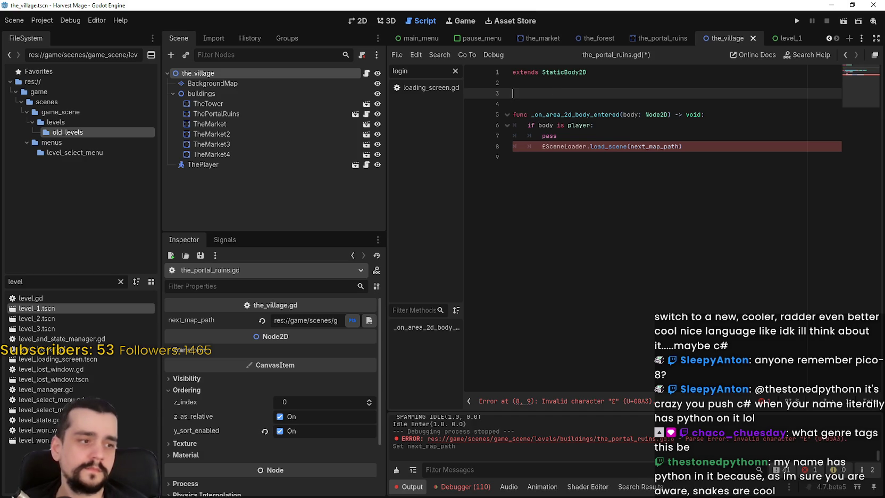
{"action": "type", "text": "@export var"}
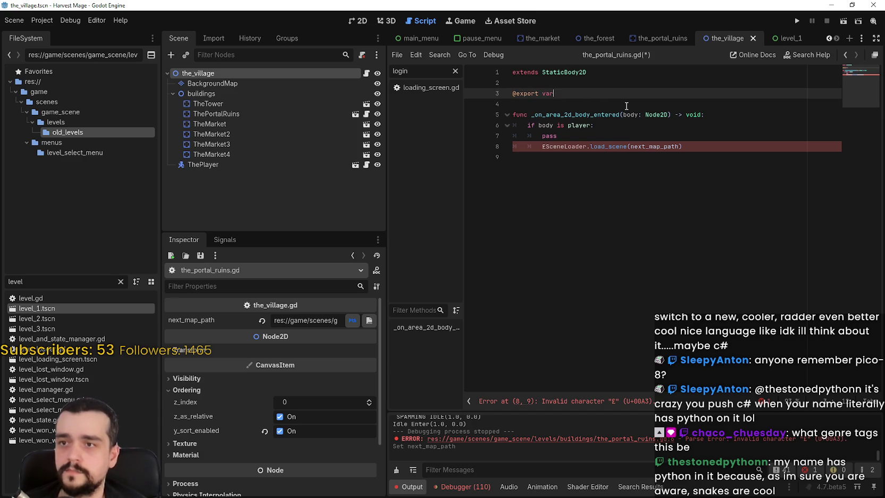
{"action": "type", "text": "_"}
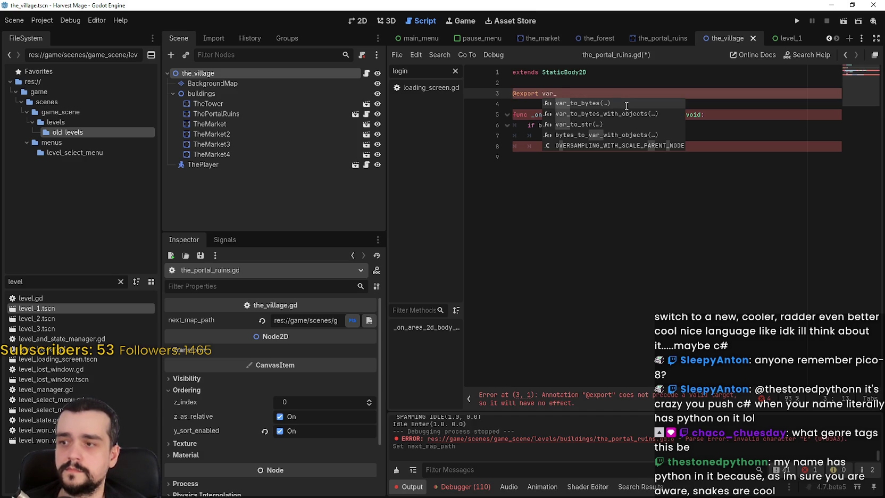
{"action": "type", "text": "belo"}
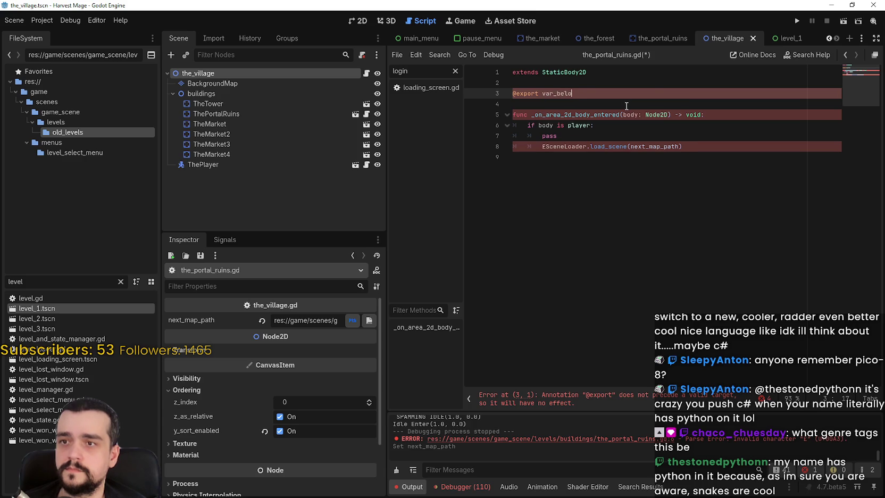
{"action": "key", "text": "BackSpace"}
{"action": "key", "text": "BackSpace"}
{"action": "key", "text": "BackSpace"}
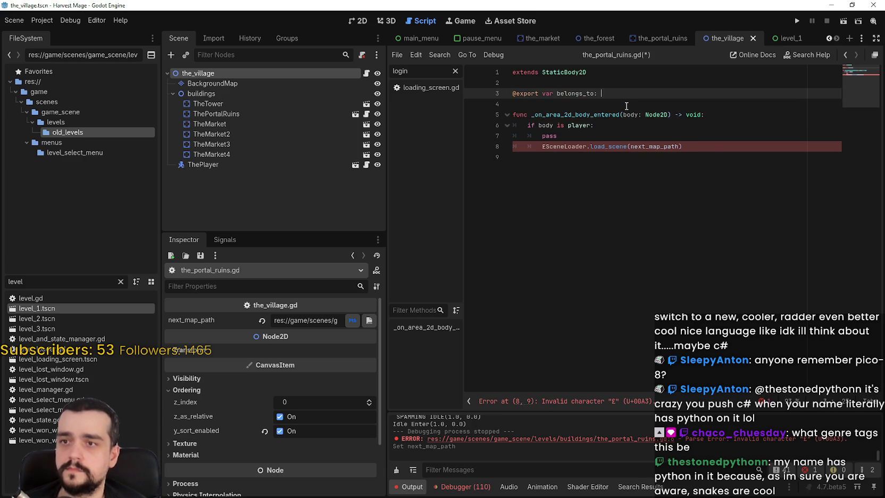
{"action": "type", "text": ": Node2D"}
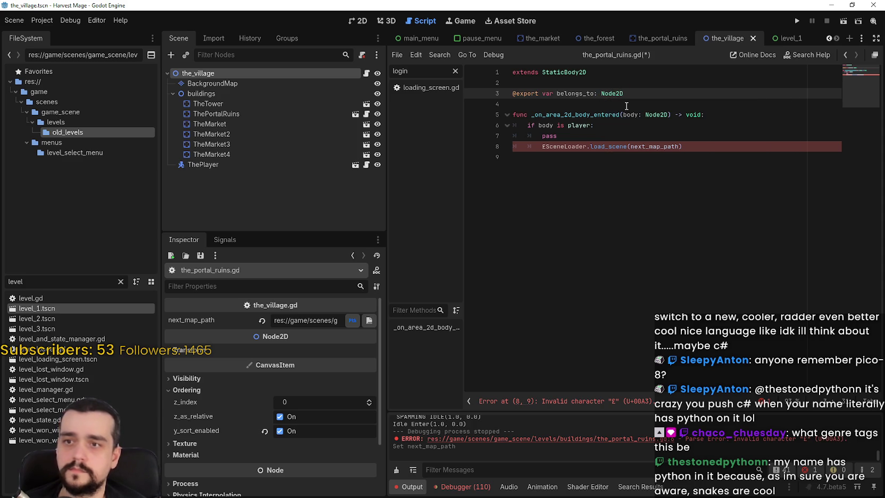
{"action": "left_click", "coordinate": [535, 104]}
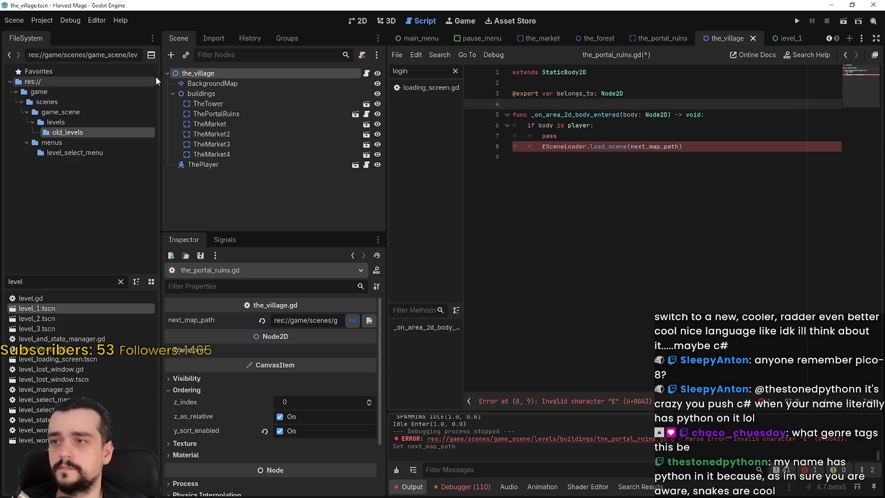
{"action": "left_click", "coordinate": [250, 114]}
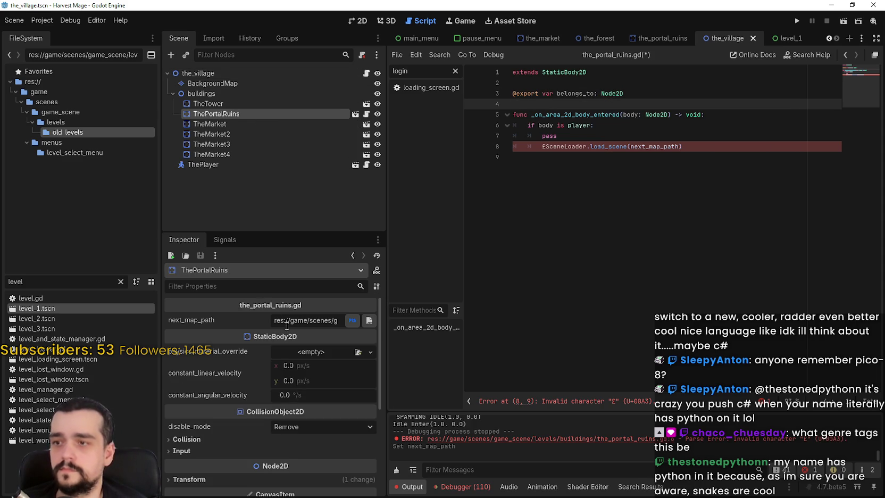
{"action": "left_click", "coordinate": [639, 166]}
Step: Comment out the load_scene call and assign the_village as the belongs_to node
{"action": "left_click", "coordinate": [536, 145]}
{"action": "type", "text": "#"}
{"action": "left_click", "coordinate": [554, 158]}
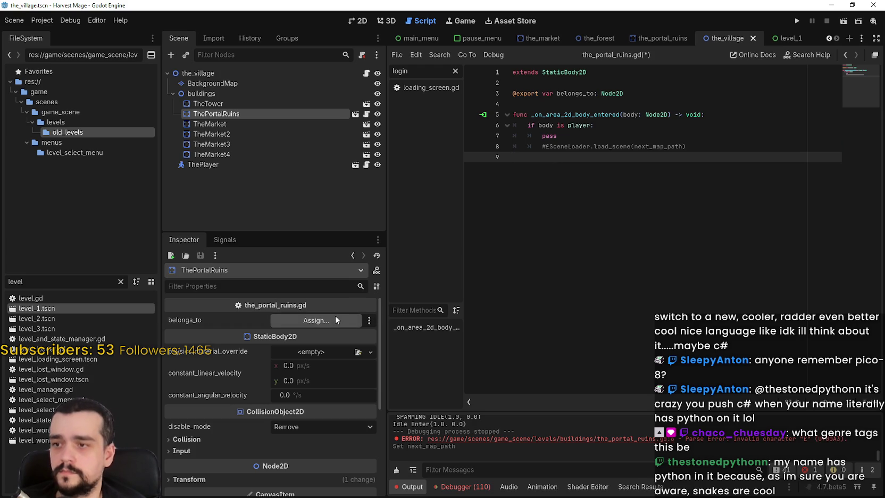
{"action": "left_click", "coordinate": [335, 318]}
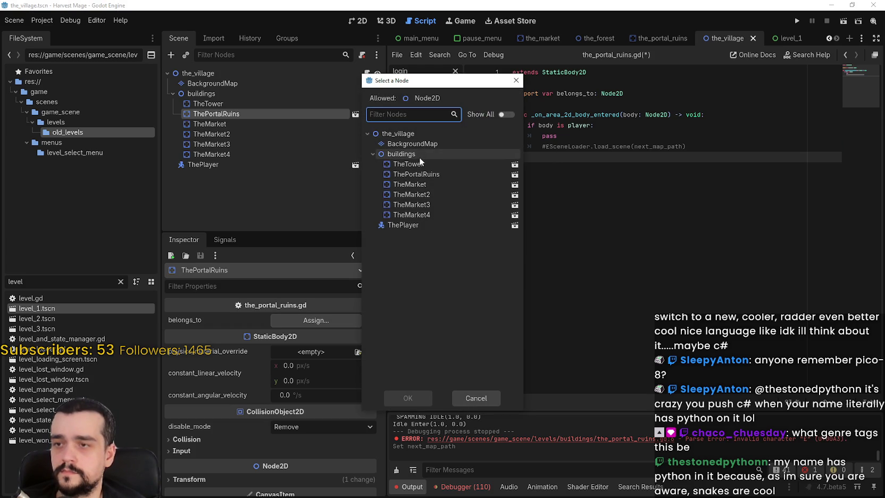
{"action": "left_click", "coordinate": [399, 134]}
{"action": "key", "text": "Return"}
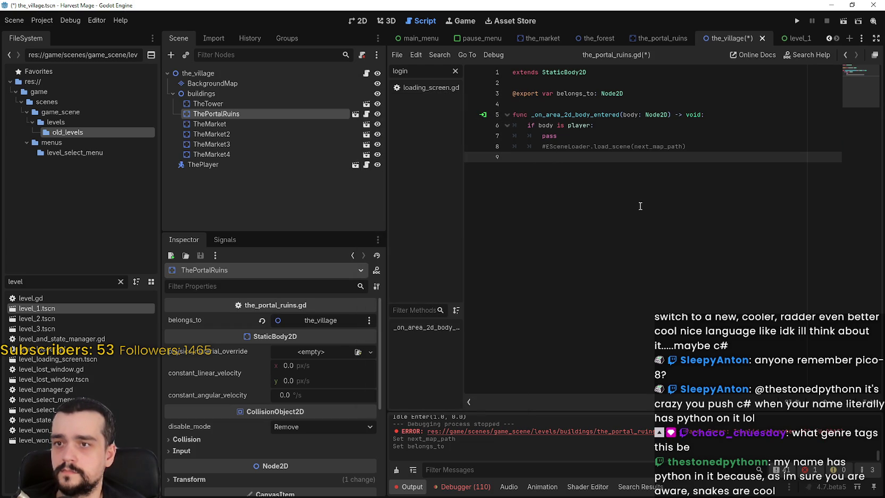
Step: Replace the pass statement on line 7 with a belongs_to reference
{"action": "mouse_move", "coordinate": [581, 136]}
{"action": "left_mouse_down"}
{"action": "mouse_move", "coordinate": [530, 135]}
{"action": "mouse_move", "coordinate": [542, 136]}
{"action": "left_mouse_up"}
{"action": "key", "text": "BackSpace"}
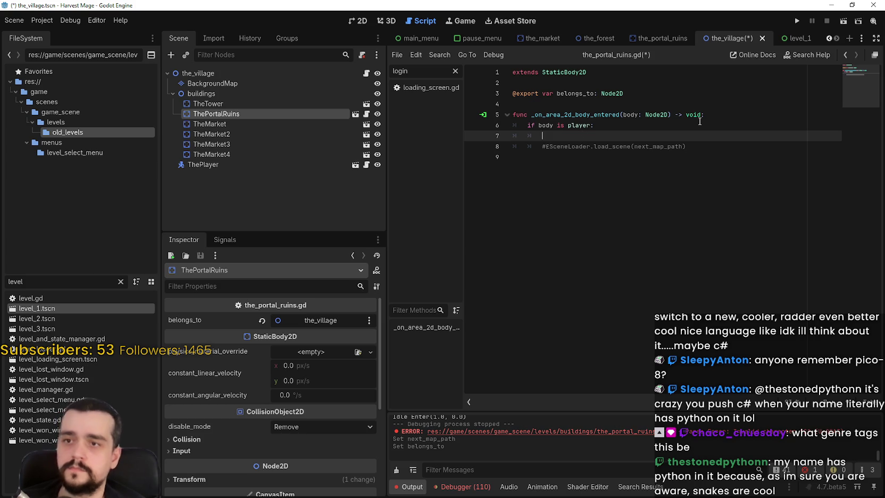
{"action": "type", "text": "belong"}
{"action": "key", "text": "Return"}
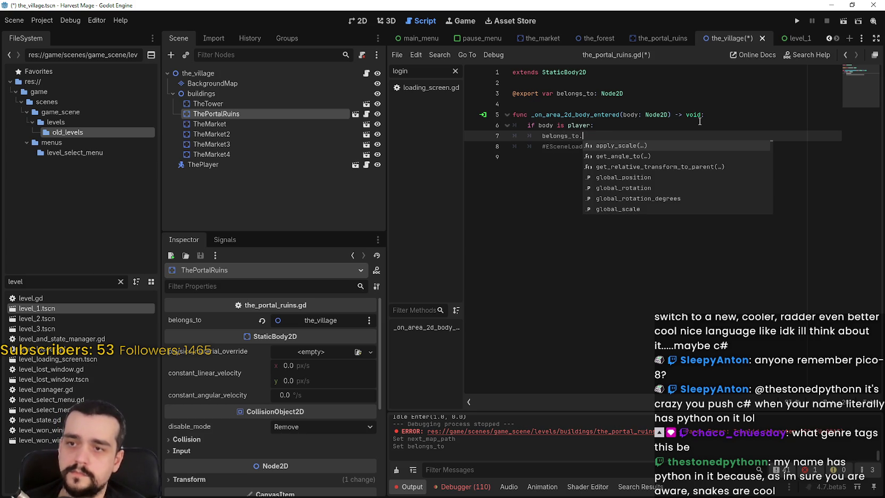
Step: Rename the go_to_village function to go_to_map in the_village.gd
{"action": "left_click", "coordinate": [265, 73]}
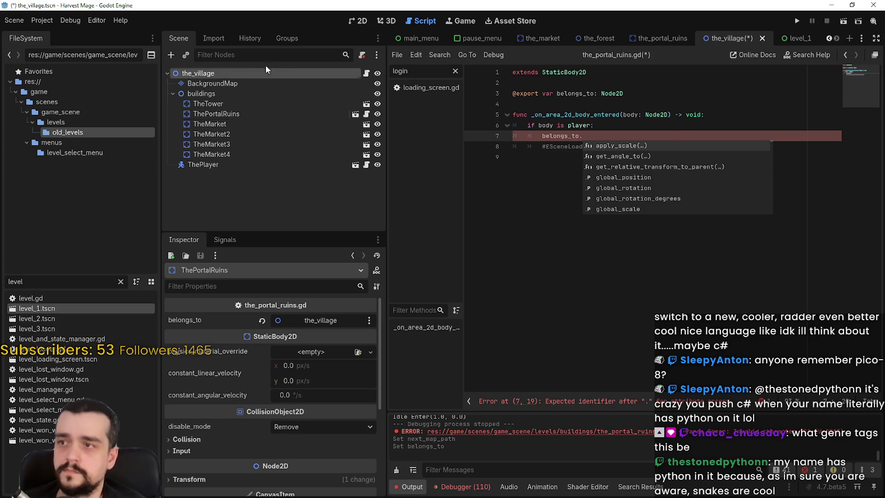
{"action": "double_click", "coordinate": [554, 251]}
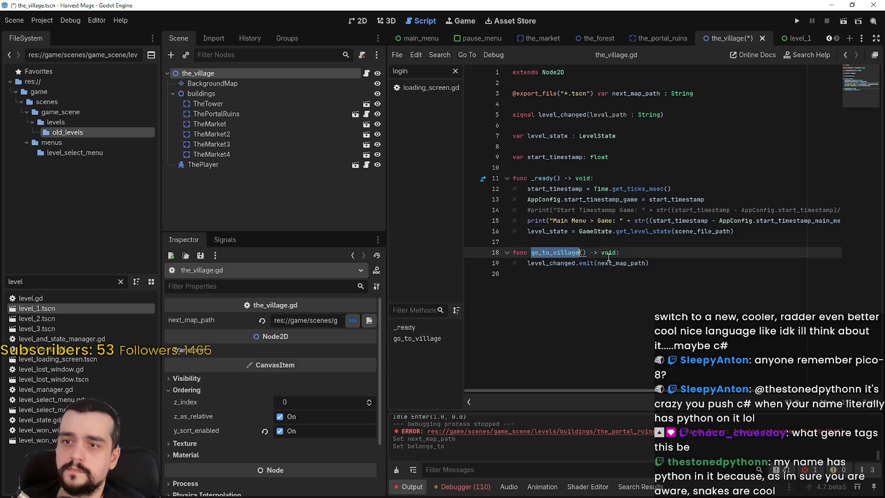
{"action": "left_click_drag", "start_coordinate": [578, 253], "coordinate": [556, 253]}
{"action": "type", "text": "map"}
{"action": "double_click", "coordinate": [550, 252]}
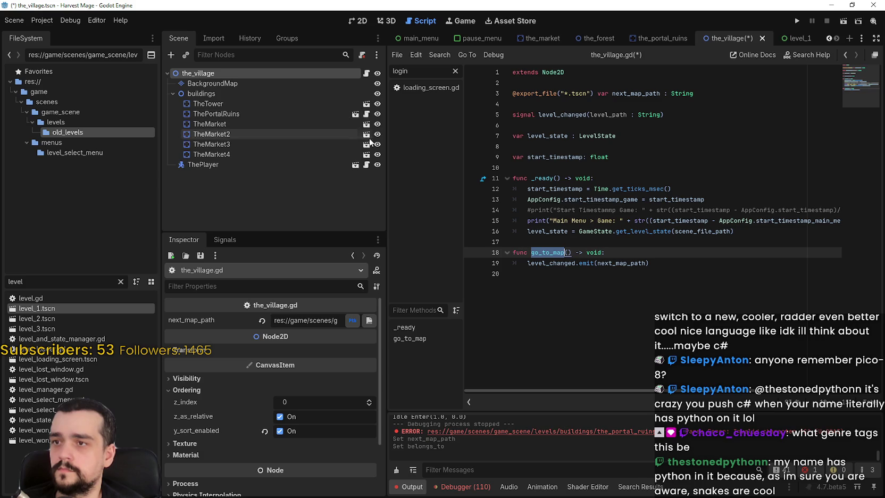
Step: Complete the portal's call as belongs_to.go_to_map(), save, and run the game
{"action": "left_click", "coordinate": [366, 114]}
{"action": "type", "text": "go_to_map()"}
{"action": "key", "text": "ctrl+s"}
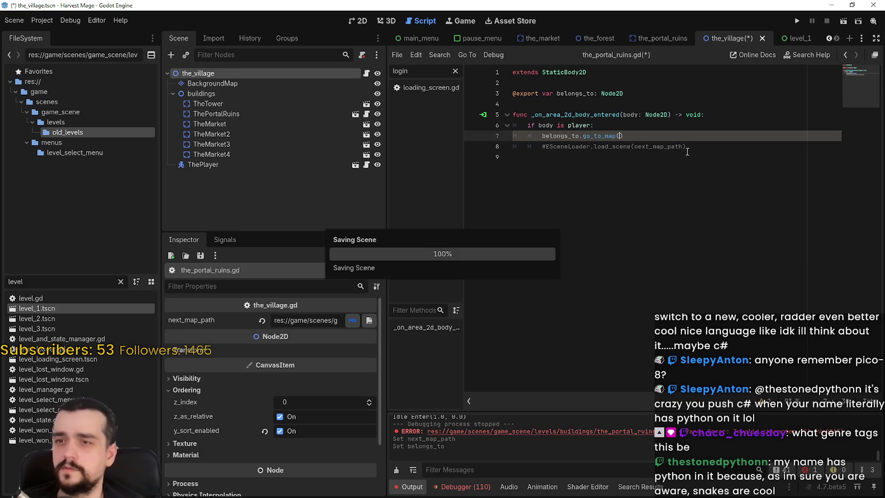
{"action": "left_click", "coordinate": [687, 156]}
{"action": "left_click", "coordinate": [794, 19]}
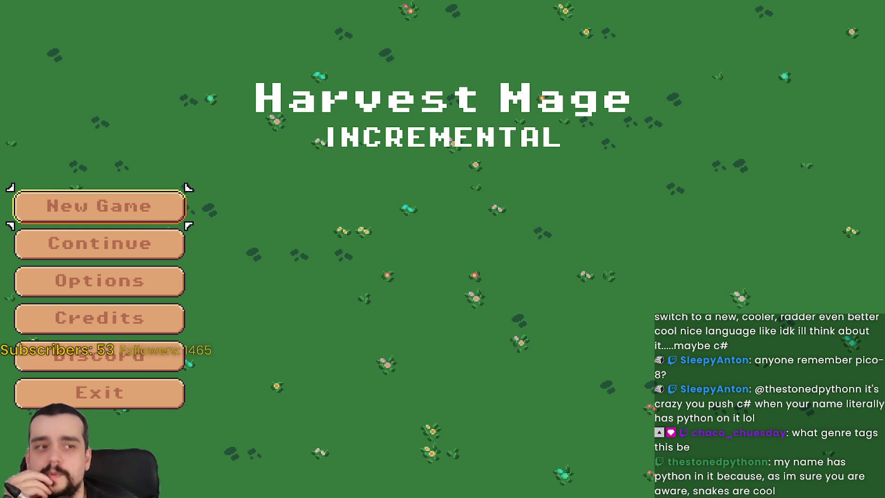
Step: Start a new game and look over the Video resolution options
{"action": "key", "text": "Return"}
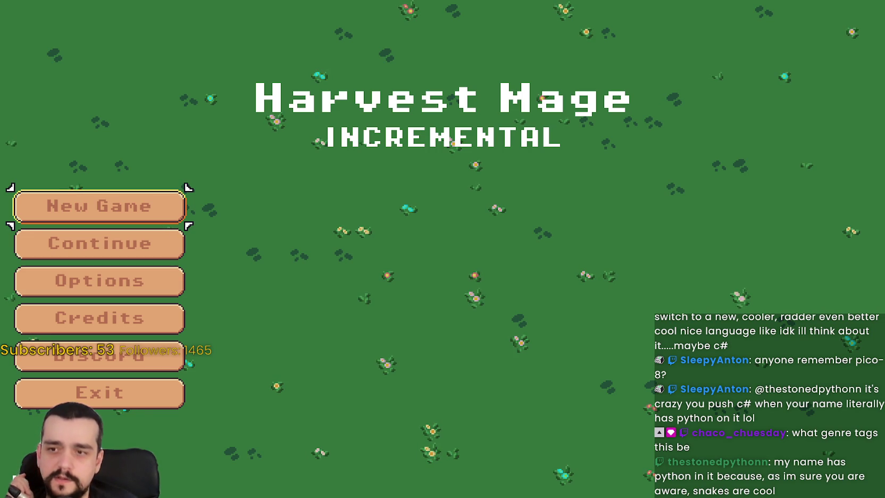
{"action": "left_click", "coordinate": [99, 207]}
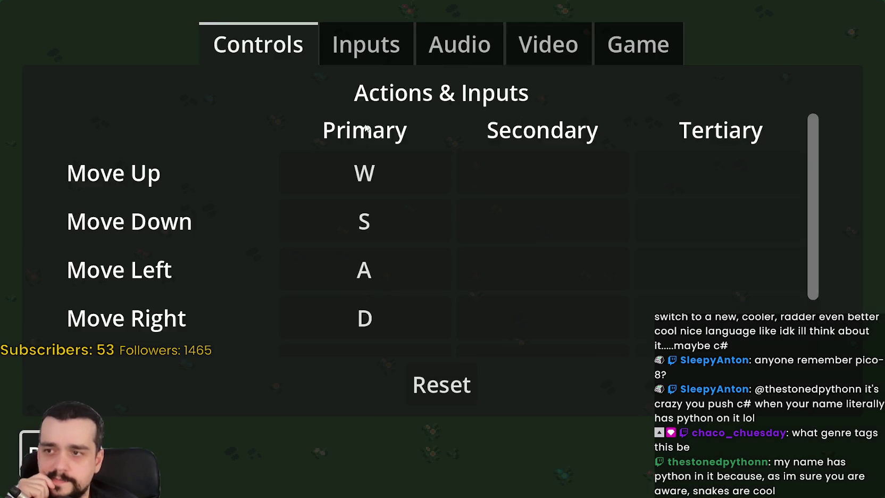
{"action": "left_click", "coordinate": [547, 44]}
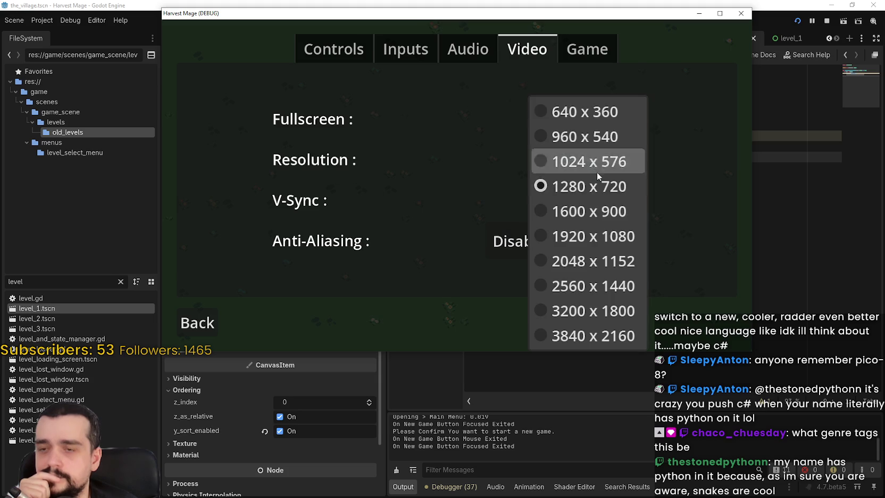
{"action": "left_click", "coordinate": [732, 116]}
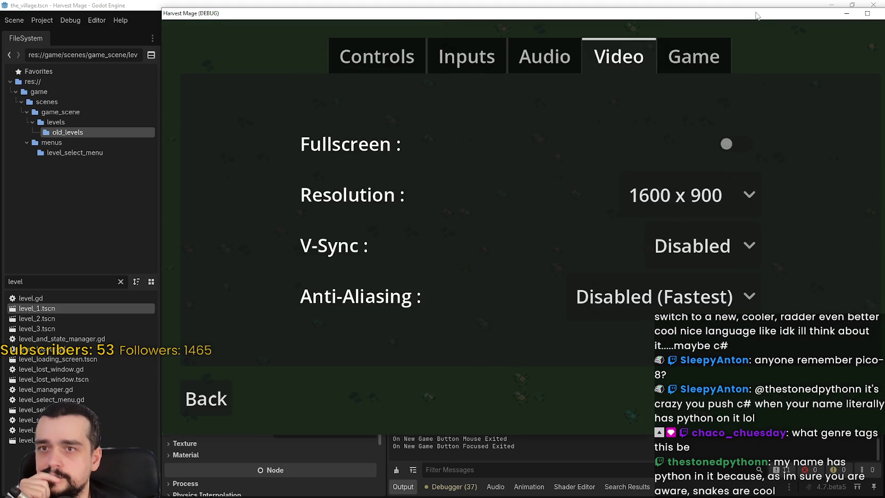
{"action": "left_click", "coordinate": [72, 393]}
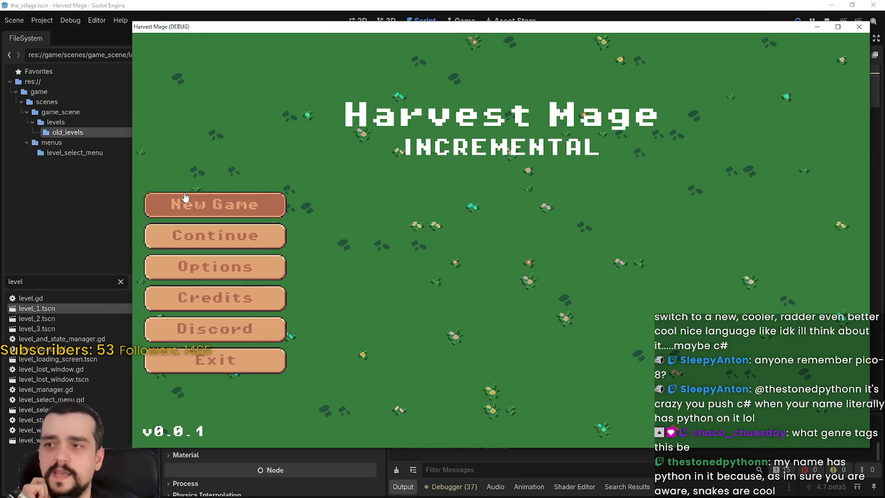
Step: Start a new game into the forest level, pause it, and close it with F8
{"action": "left_click", "coordinate": [192, 196]}
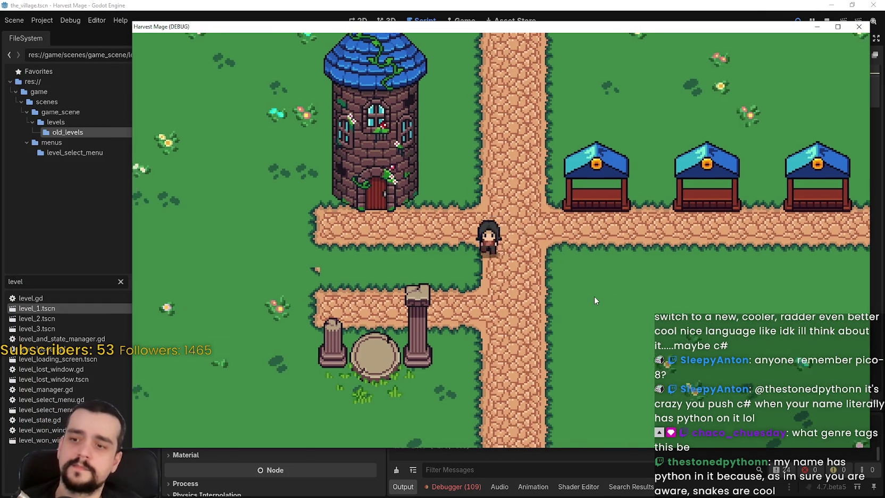
{"action": "key", "text": "Escape"}
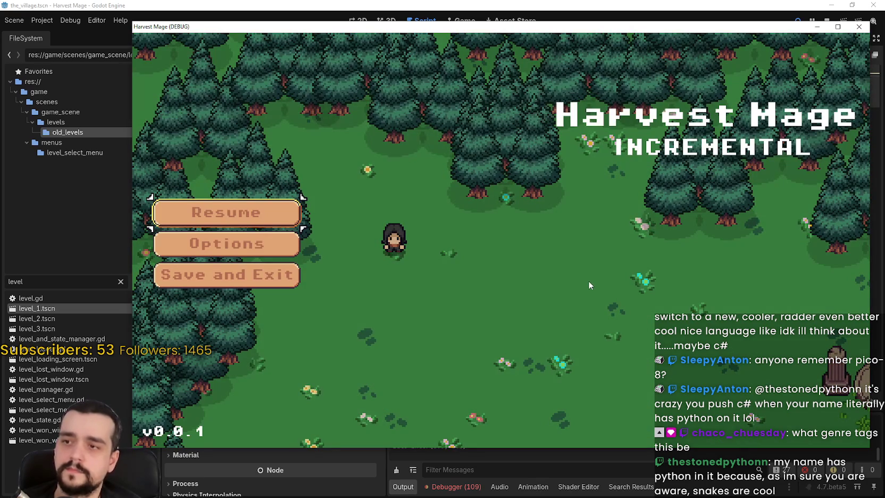
{"action": "left_click_drag", "start_coordinate": [554, 26], "coordinate": [526, 24]}
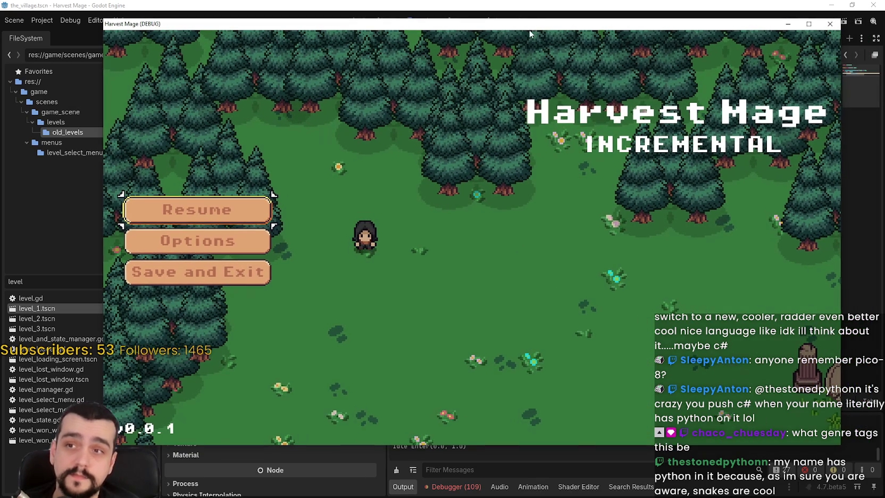
{"action": "key", "text": "F8"}
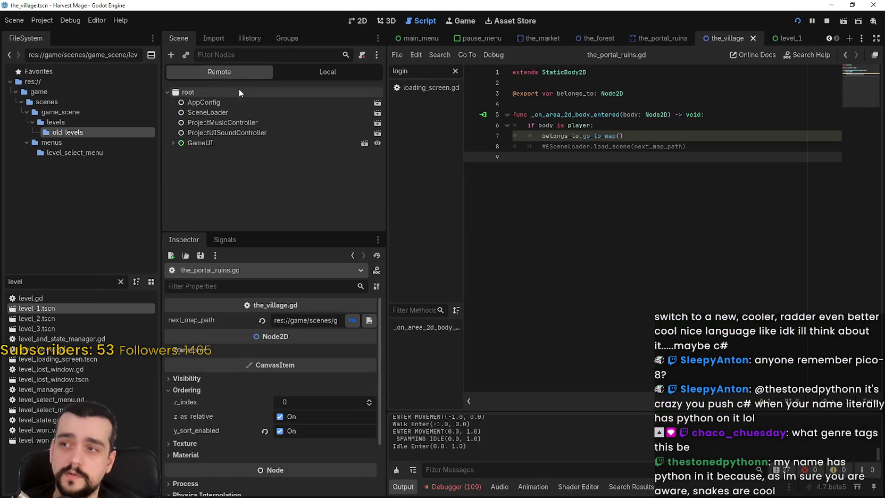
Step: Expand GameUI, LevelManager, LevelLoadingScreen and GameContainer in the Remote tree, then resume the game
{"action": "left_click", "coordinate": [172, 142]}
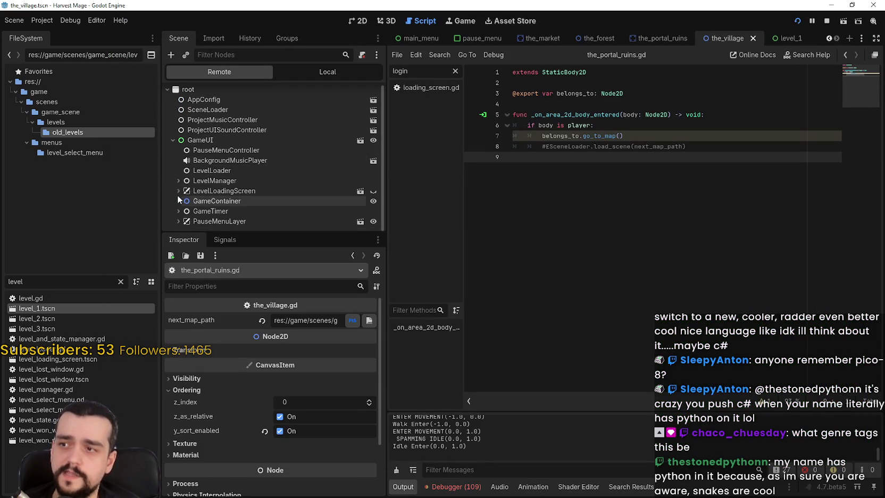
{"action": "left_click", "coordinate": [177, 191]}
{"action": "scroll", "coordinate": [170, 159], "scroll_direction": "down", "scroll_amount": 2}
{"action": "left_click", "coordinate": [177, 160]}
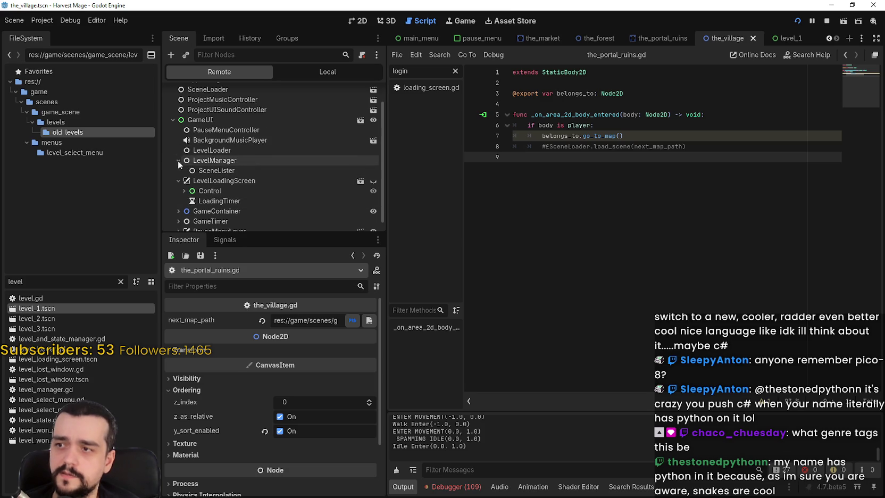
{"action": "scroll", "coordinate": [180, 175], "scroll_direction": "down", "scroll_amount": 1}
{"action": "left_click", "coordinate": [178, 200]}
{"action": "scroll", "coordinate": [183, 208], "scroll_direction": "down", "scroll_amount": 1}
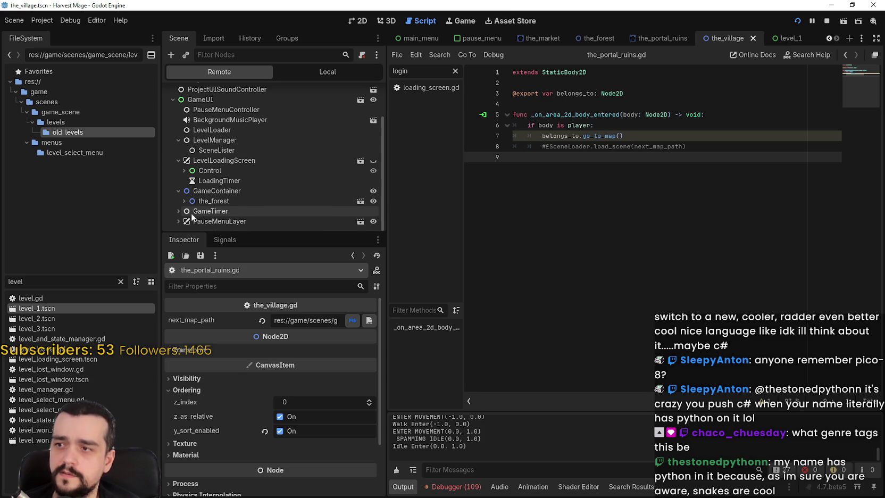
{"action": "key", "text": "alt+Tab"}
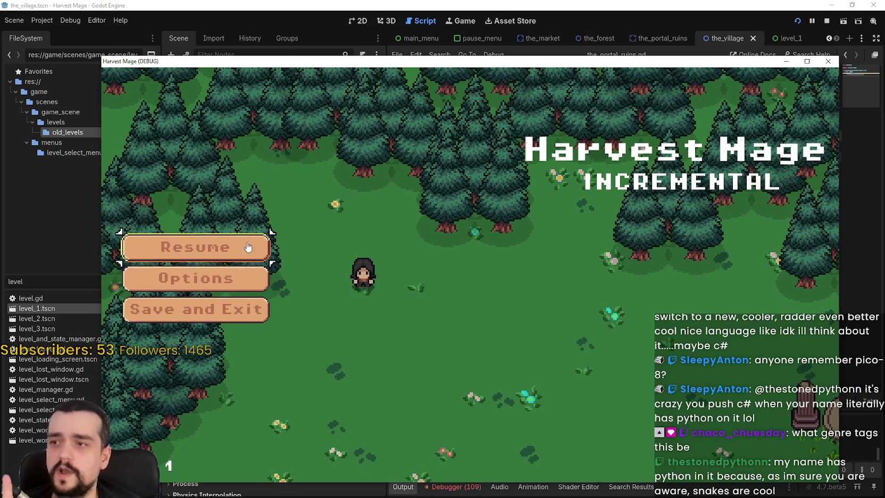
{"action": "left_click", "coordinate": [247, 247]}
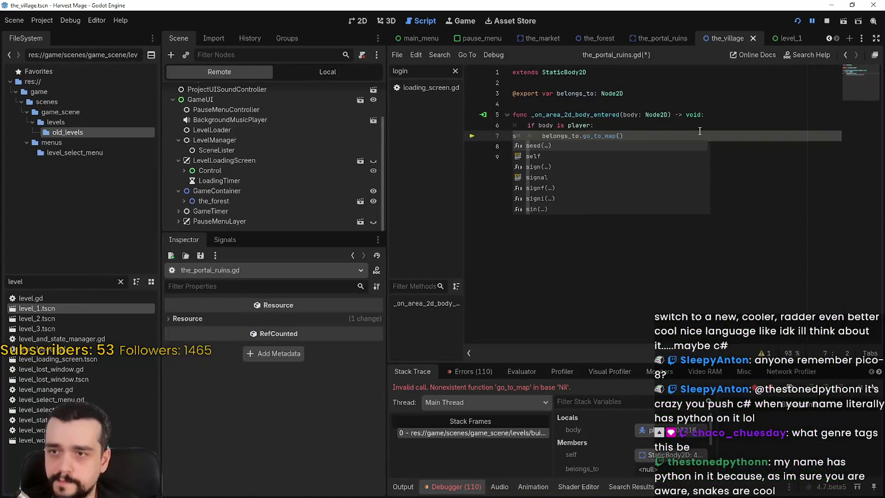
Step: Remove the stray 's' from line 7 of the_portal_ruins.gd, stop the debug run, and save
{"action": "left_click", "coordinate": [754, 115]}
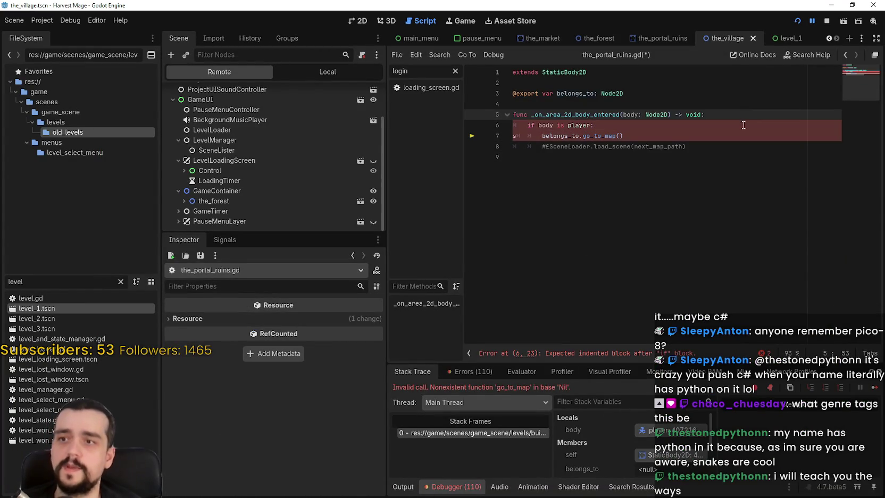
{"action": "left_click", "coordinate": [546, 136]}
{"action": "mouse_move", "coordinate": [550, 123]}
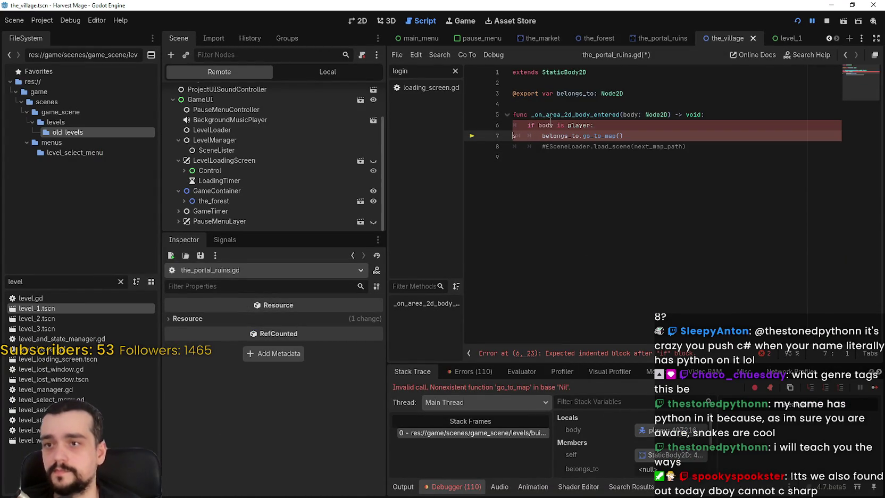
{"action": "key", "text": "ctrl+z"}
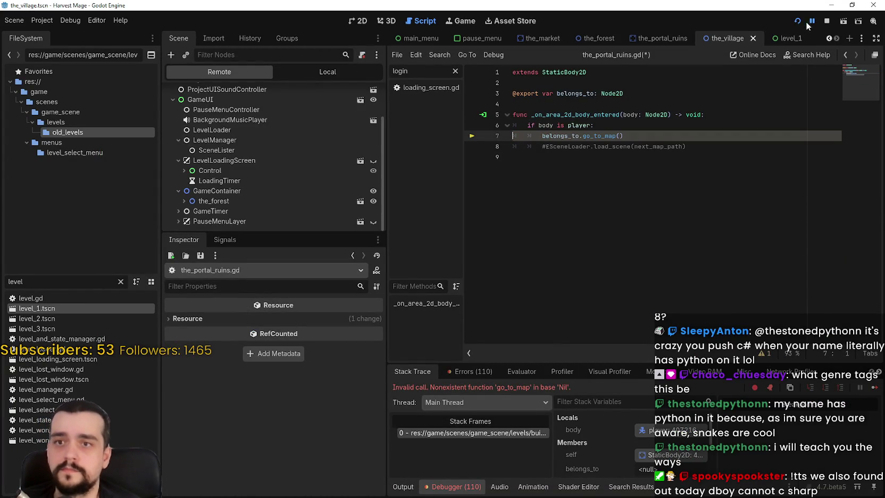
{"action": "left_click", "coordinate": [826, 22]}
{"action": "left_click", "coordinate": [544, 181]}
{"action": "key", "text": "ctrl+s"}
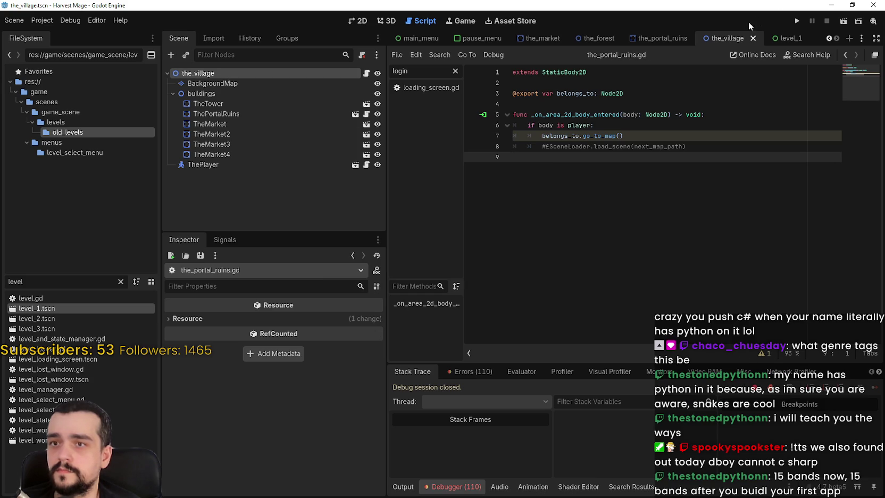
Step: Paste the_village.gd's level code (lines 3-19) into the_forest.gd
{"action": "left_click", "coordinate": [638, 40]}
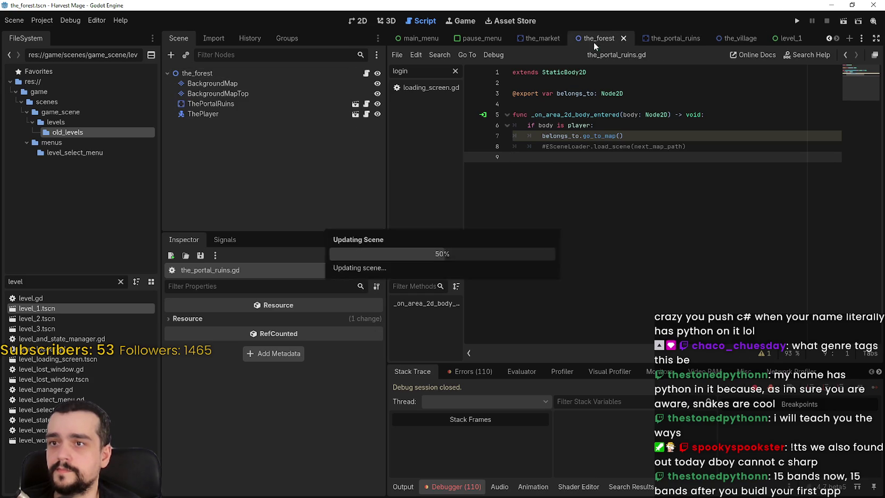
{"action": "left_click", "coordinate": [733, 38]}
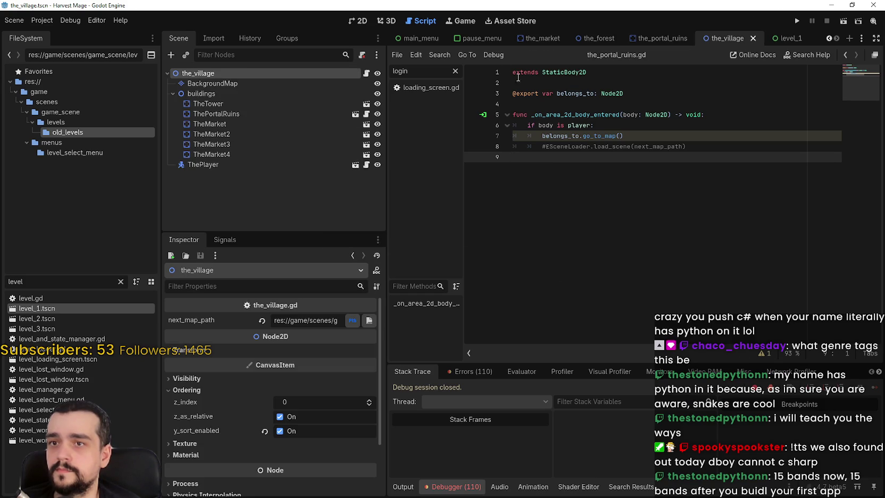
{"action": "mouse_move", "coordinate": [652, 265]}
{"action": "left_mouse_down"}
{"action": "mouse_move", "coordinate": [585, 250]}
{"action": "mouse_move", "coordinate": [532, 114]}
{"action": "mouse_move", "coordinate": [504, 93]}
{"action": "left_mouse_up"}
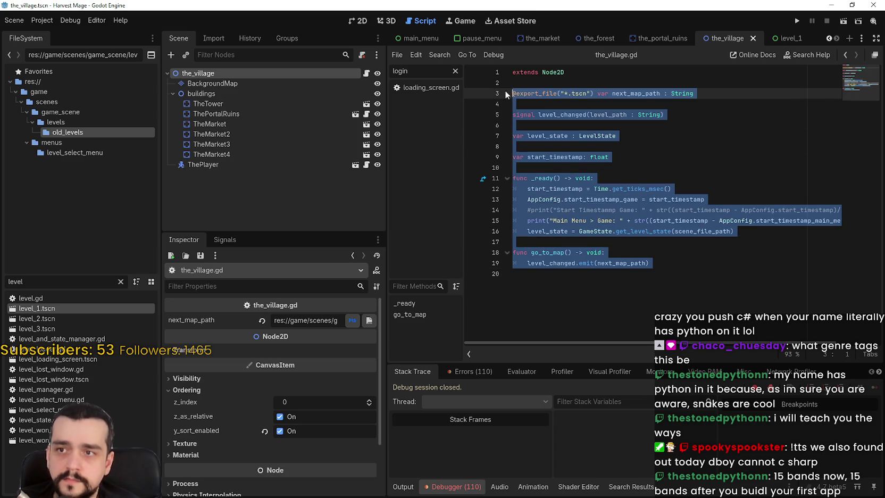
{"action": "left_click", "coordinate": [721, 122]}
{"action": "left_click", "coordinate": [594, 37]}
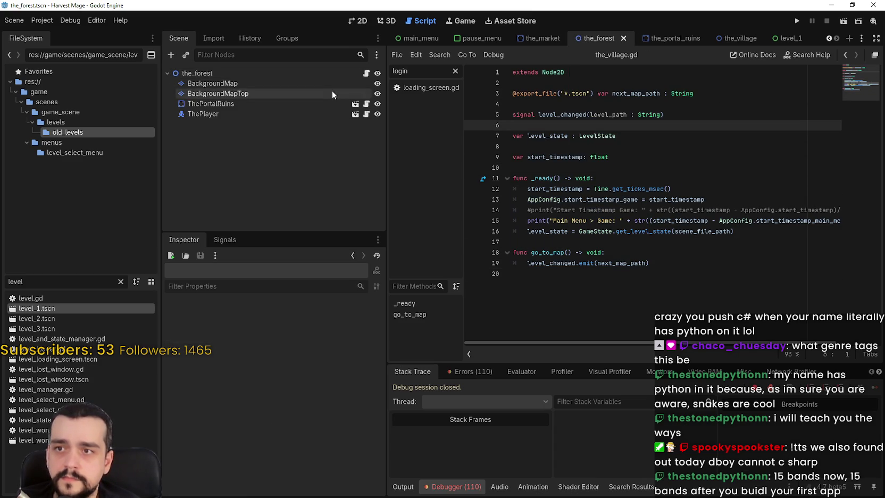
{"action": "left_click", "coordinate": [366, 74]}
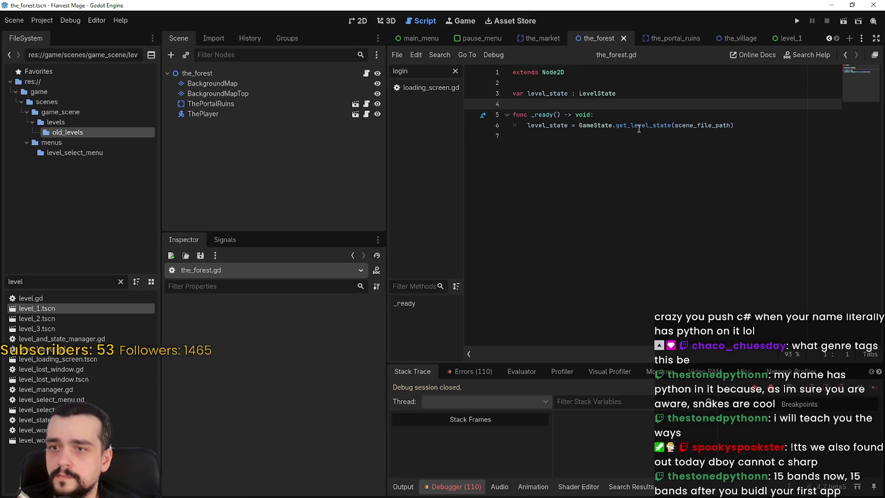
{"action": "mouse_move", "coordinate": [639, 128]}
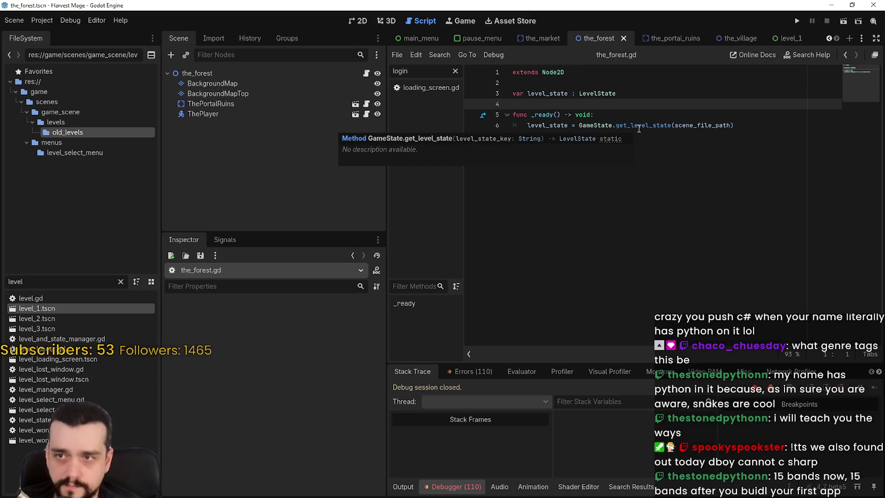
{"action": "key", "text": "ctrl+v"}
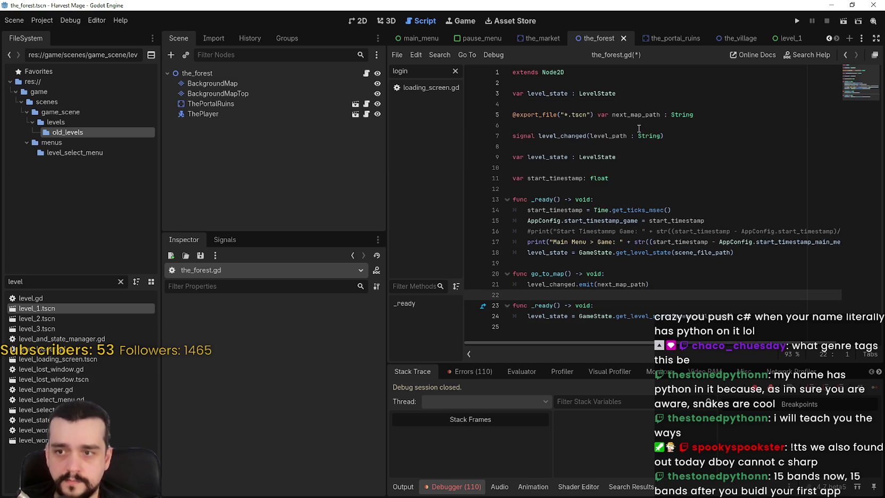
Step: Delete the duplicate _ready block, the duplicate level_state line, and the start_timestamp variable
{"action": "left_click_drag", "start_coordinate": [553, 262], "coordinate": [501, 192]}
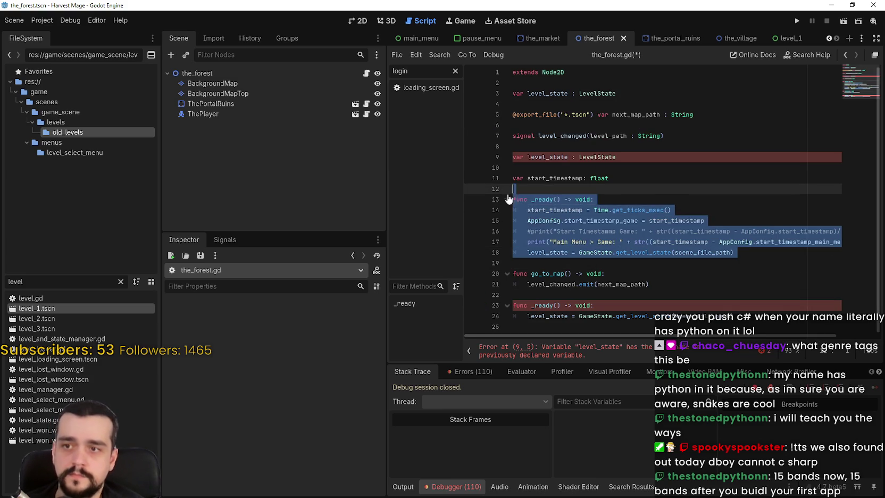
{"action": "key", "text": "BackSpace"}
{"action": "mouse_move", "coordinate": [616, 158]}
{"action": "left_mouse_down"}
{"action": "mouse_move", "coordinate": [512, 158]}
{"action": "mouse_move", "coordinate": [514, 149]}
{"action": "left_mouse_up"}
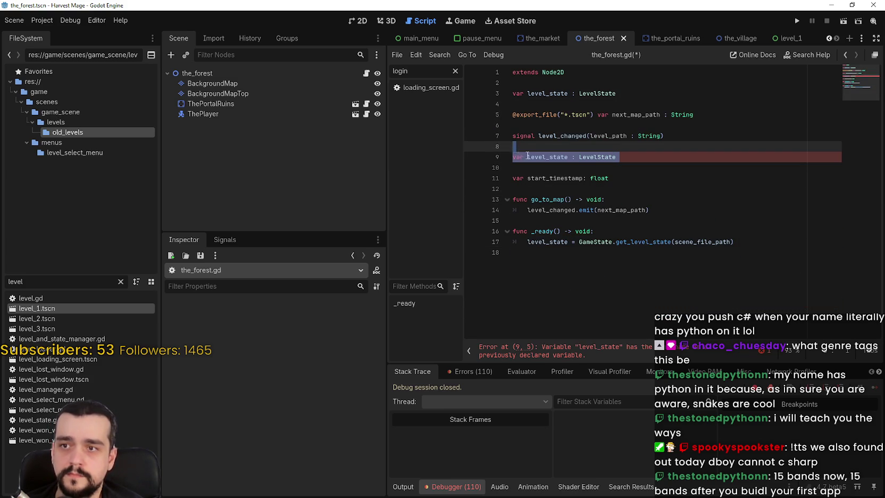
{"action": "key", "text": "BackSpace"}
{"action": "key", "text": "BackSpace"}
{"action": "left_click", "coordinate": [537, 125]}
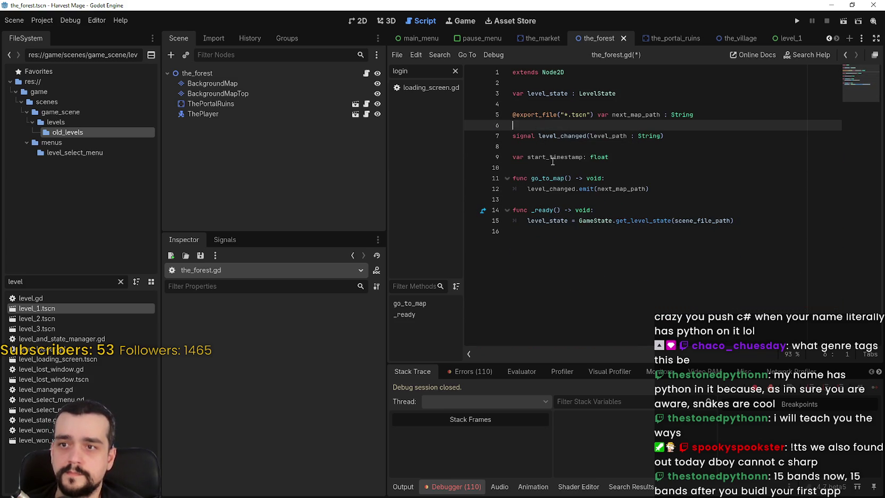
{"action": "left_click", "coordinate": [543, 145]}
{"action": "left_click", "coordinate": [539, 169]}
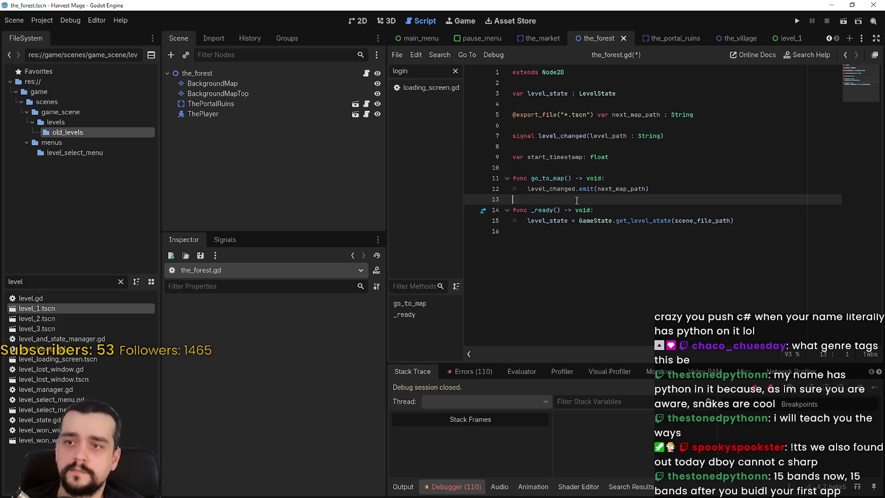
{"action": "key", "text": "shift+Up"}
{"action": "key", "text": "BackSpace"}
Step: Move the go_to_map function below _ready and save
{"action": "left_click_drag", "start_coordinate": [543, 184], "coordinate": [544, 160]}
{"action": "key", "text": "BackSpace"}
{"action": "key", "text": "BackSpace"}
{"action": "key", "text": "ctrl+z"}
{"action": "key", "text": "ctrl+z"}
{"action": "key", "text": "ctrl+s"}
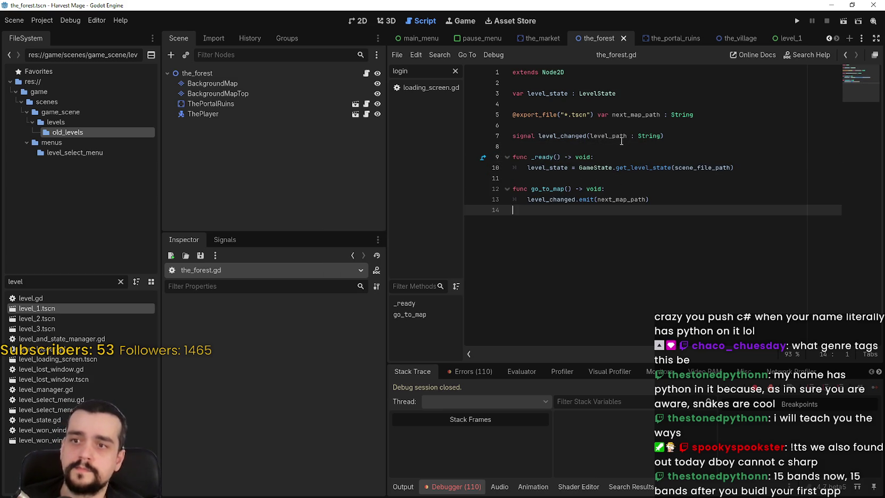
{"action": "left_click", "coordinate": [617, 147]}
{"action": "left_click", "coordinate": [606, 125]}
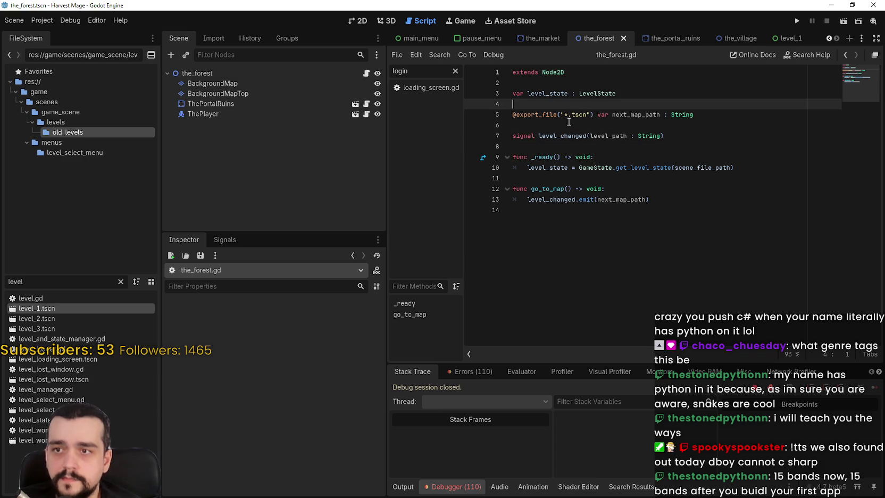
{"action": "key", "text": "shift+Up"}
{"action": "mouse_move", "coordinate": [640, 133]}
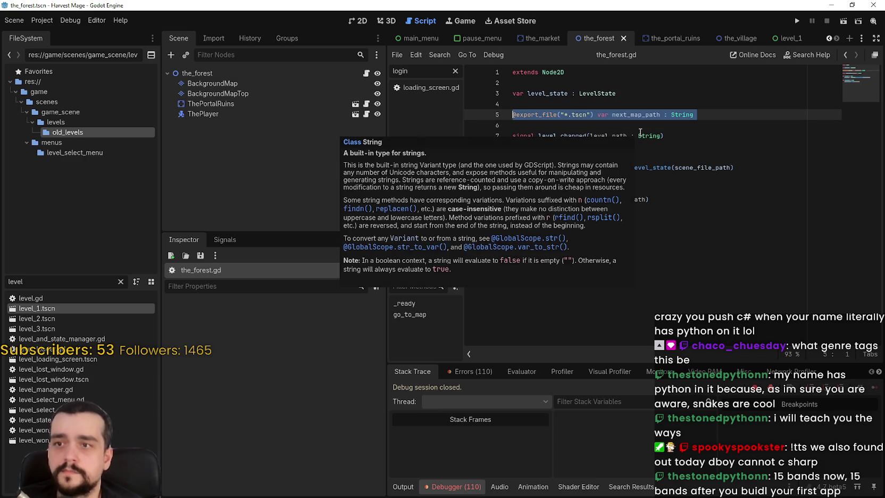
{"action": "mouse_move", "coordinate": [664, 136]}
{"action": "left_mouse_down"}
{"action": "mouse_move", "coordinate": [532, 126]}
{"action": "mouse_move", "coordinate": [505, 114]}
{"action": "left_mouse_up"}
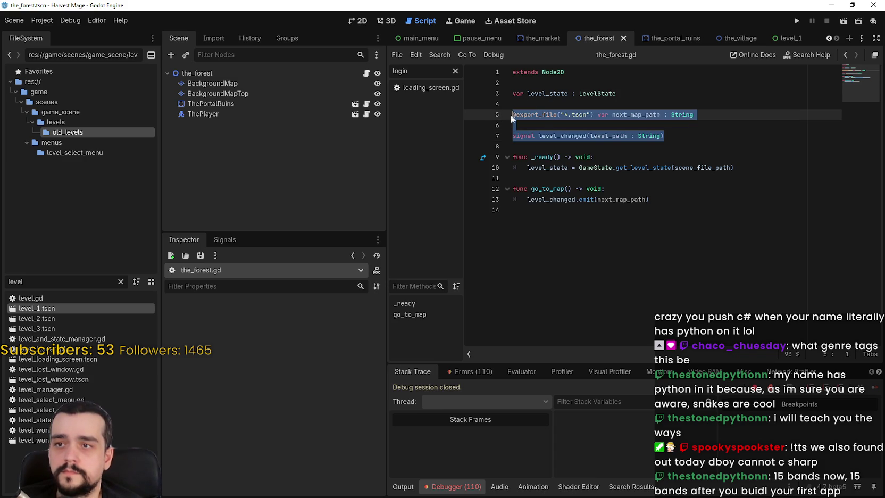
{"action": "key", "text": "BackSpace"}
{"action": "key", "text": "BackSpace"}
{"action": "key", "text": "BackSpace"}
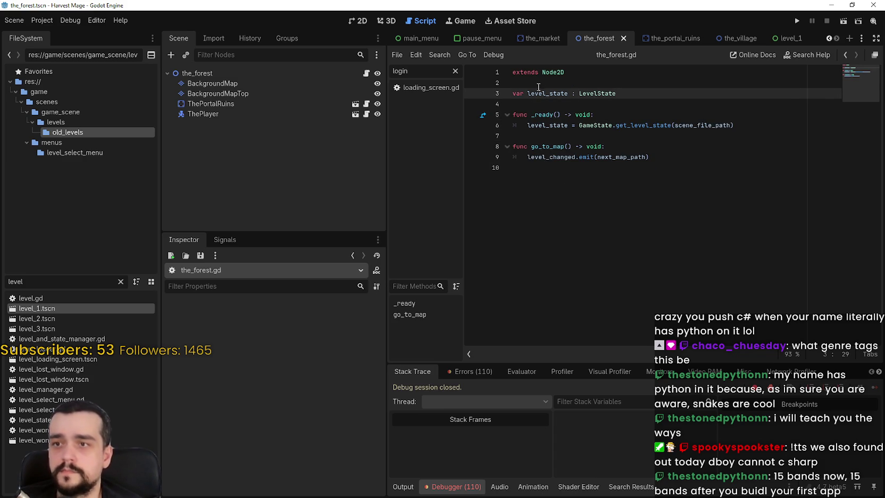
{"action": "key", "text": "ctrl+z"}
{"action": "key", "text": "ctrl+z"}
{"action": "key", "text": "ctrl+z"}
Step: Add a blank line above the export line and save the reorganised script
{"action": "left_click", "coordinate": [541, 87]}
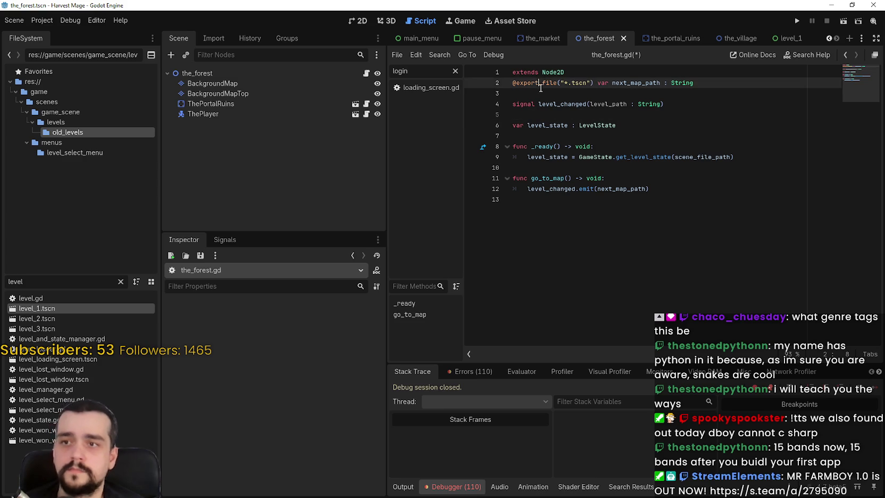
{"action": "key", "text": "ctrl+z"}
{"action": "key", "text": "ctrl+z"}
{"action": "key", "text": "ctrl+z"}
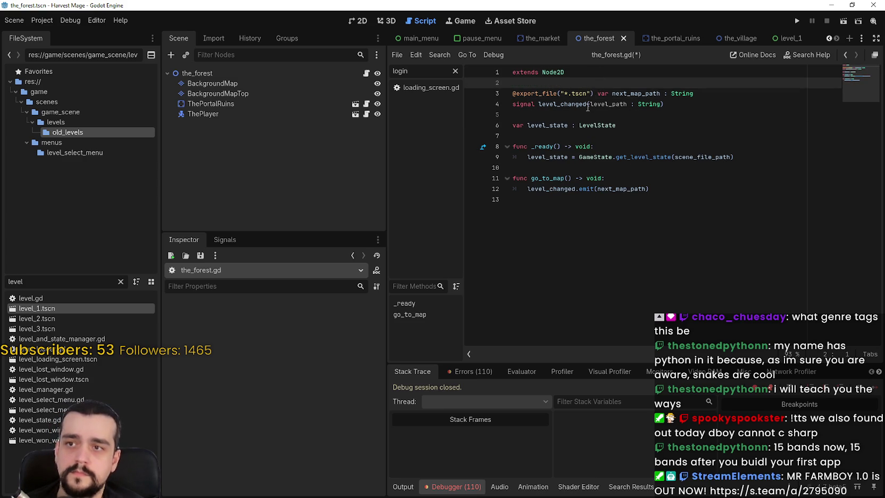
{"action": "left_click", "coordinate": [588, 107]}
{"action": "key", "text": "ctrl+s"}
{"action": "left_click", "coordinate": [664, 222]}
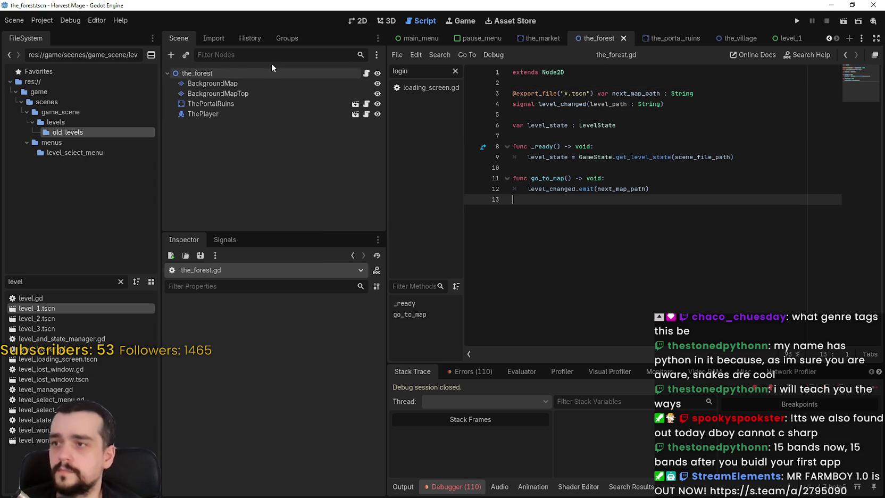
{"action": "left_click", "coordinate": [272, 73]}
Step: Set the forest's next_map_path to game/scenes/game_scene/levels/the_village.tscn and save
{"action": "left_click", "coordinate": [369, 320]}
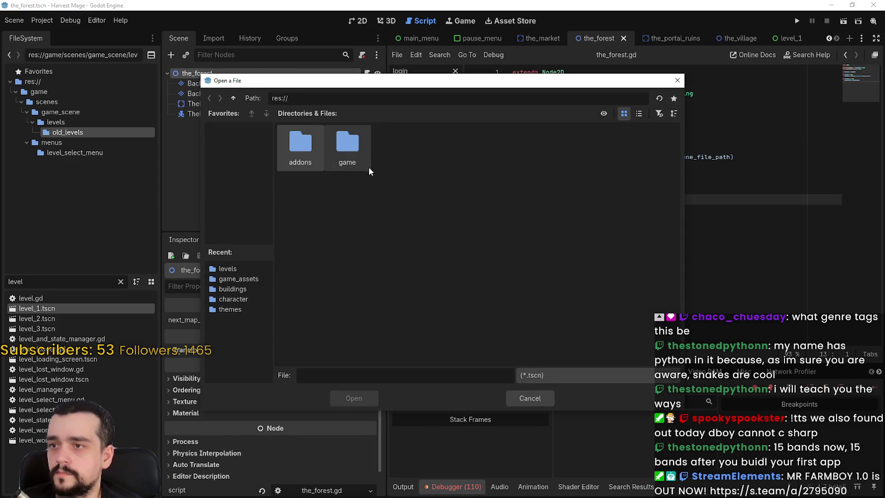
{"action": "double_click", "coordinate": [347, 143]}
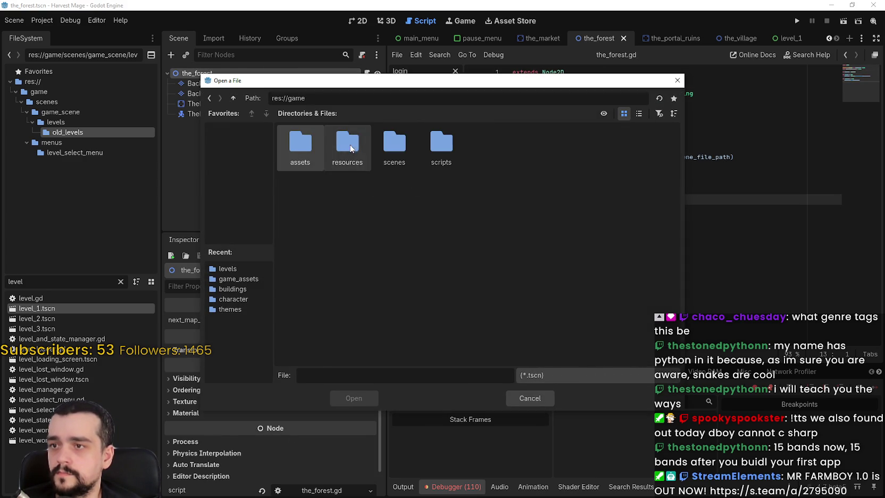
{"action": "double_click", "coordinate": [380, 145]}
{"action": "double_click", "coordinate": [389, 159]}
{"action": "double_click", "coordinate": [358, 137]}
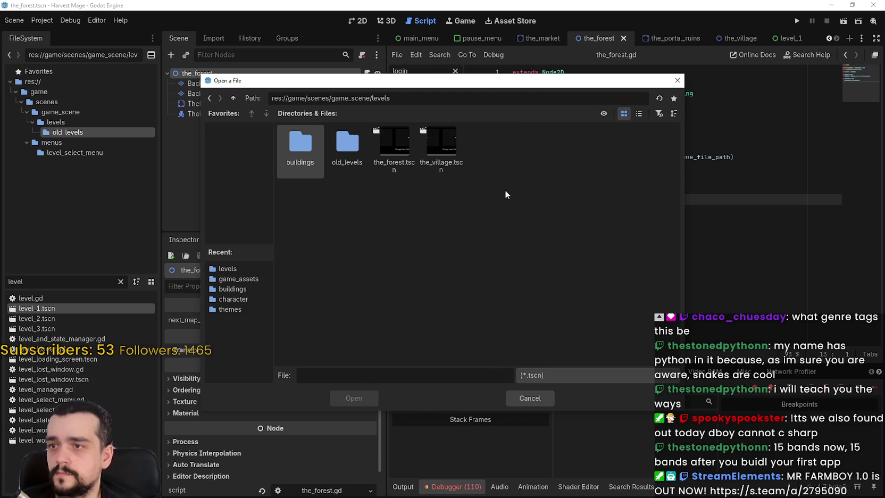
{"action": "left_click", "coordinate": [426, 157]}
{"action": "double_click", "coordinate": [426, 158]}
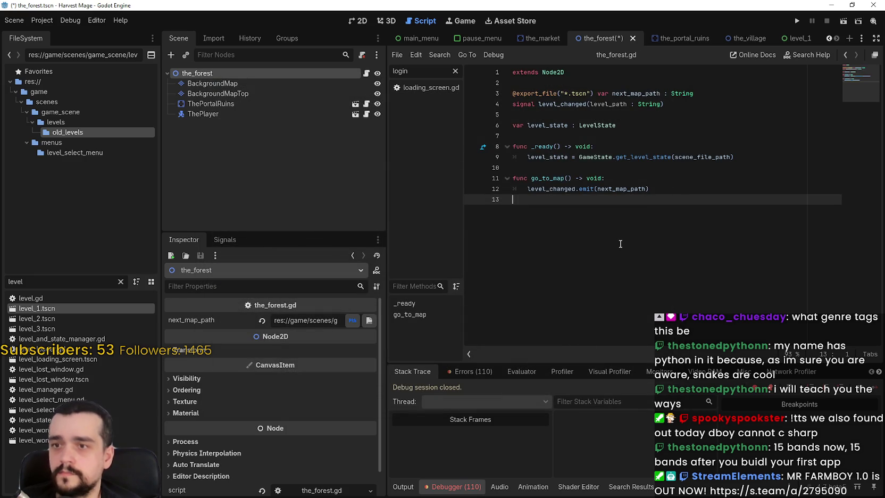
{"action": "key", "text": "ctrl+s"}
Step: Set ThePortalRuins' belongs_to to the_forest and run the game
{"action": "left_click", "coordinate": [297, 104]}
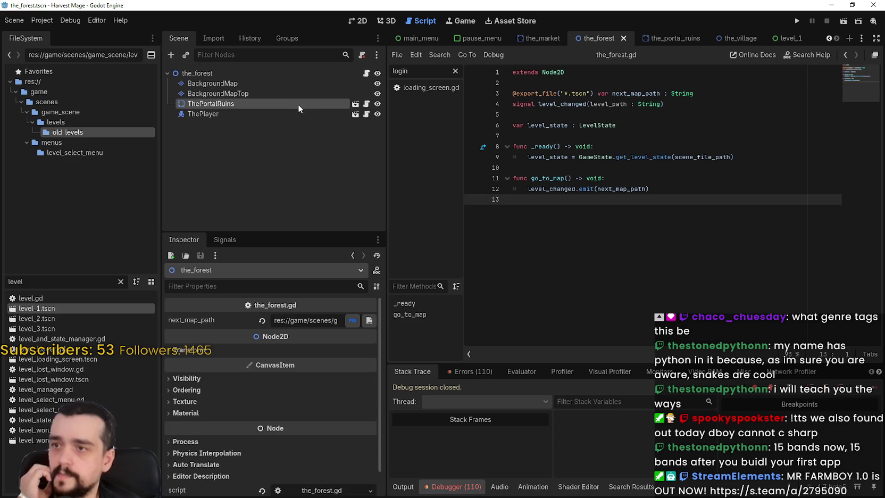
{"action": "left_click", "coordinate": [311, 320]}
{"action": "double_click", "coordinate": [406, 136]}
{"action": "left_click", "coordinate": [796, 20]}
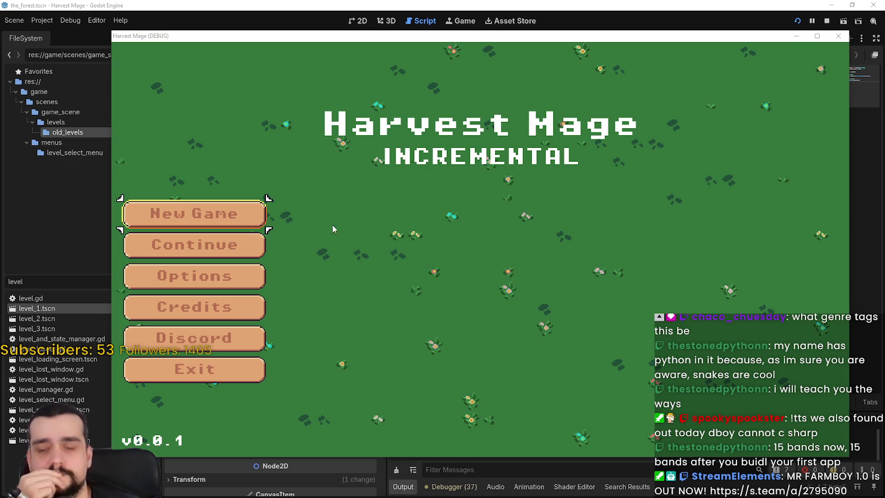
Step: Start a new game and walk the character between the village and the forest level
{"action": "left_click", "coordinate": [222, 214]}
{"action": "left_click", "coordinate": [222, 214]}
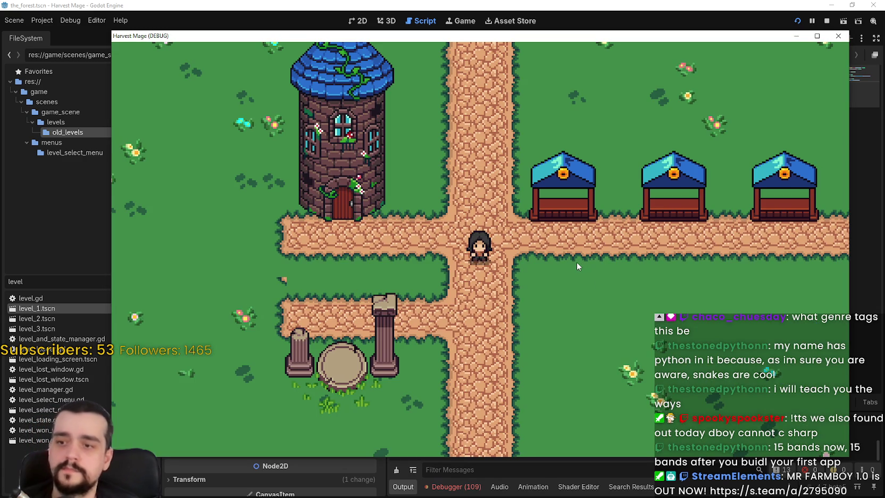
{"action": "key", "text": "d"}
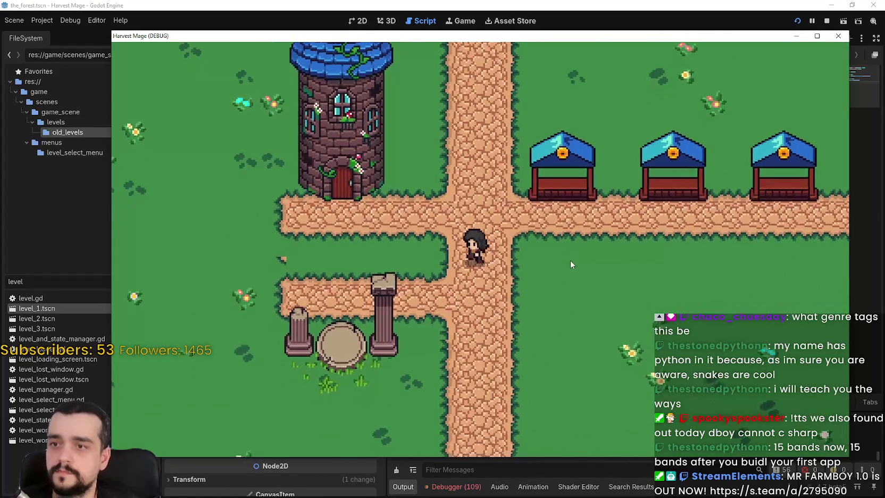
{"action": "key", "text": "d"}
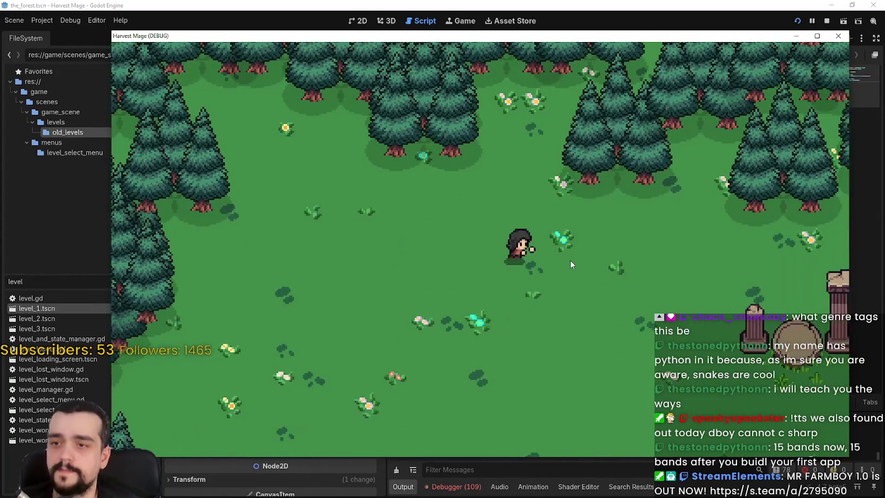
{"action": "key", "text": "d"}
{"action": "key", "text": "d"}
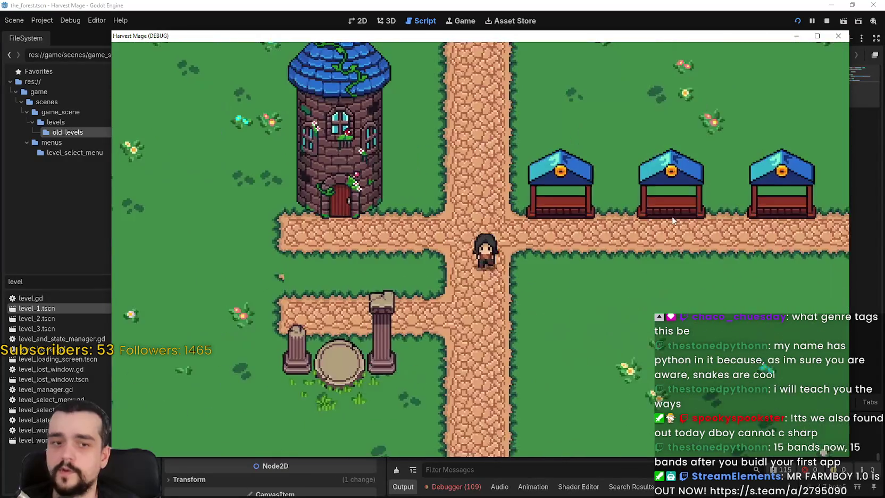
{"action": "key", "text": "d"}
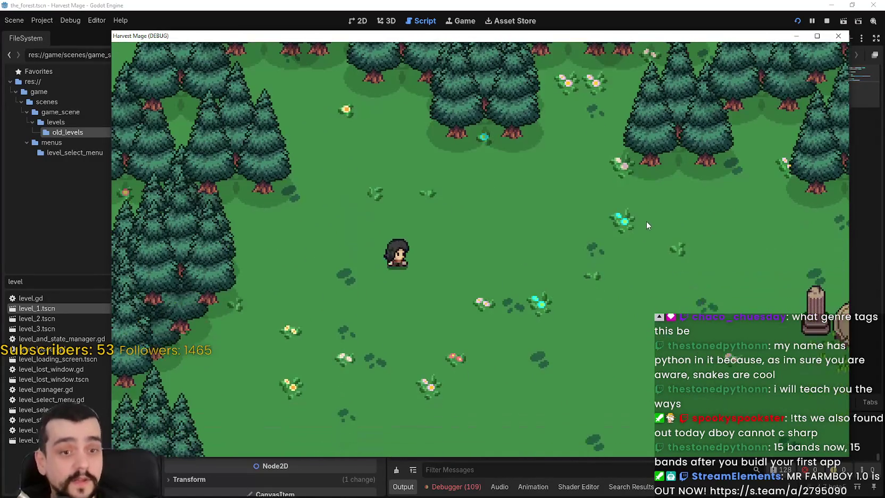
{"action": "key", "text": "d"}
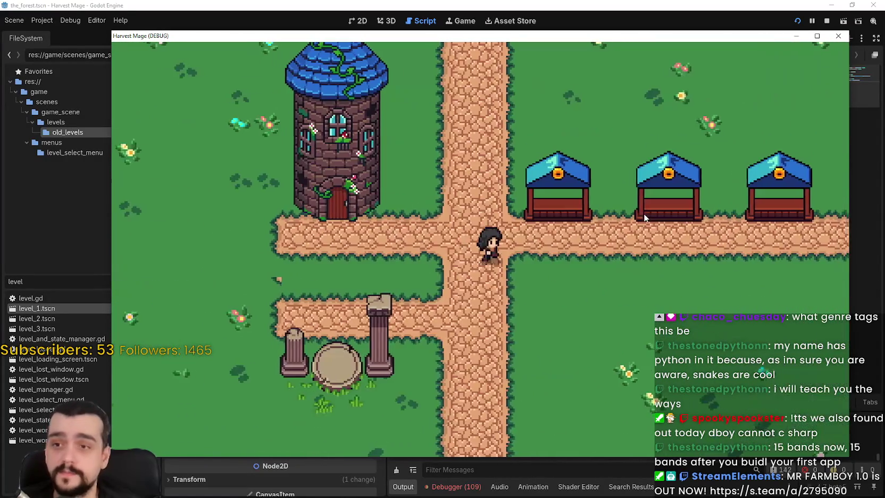
{"action": "key", "text": "d"}
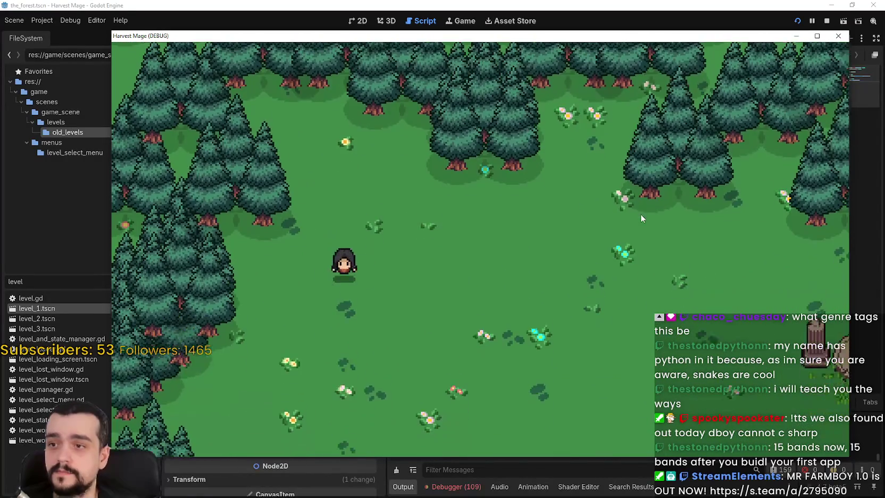
Step: Maximized, keep crossing between maps through the portal ruins, then close the game
{"action": "left_click", "coordinate": [817, 36]}
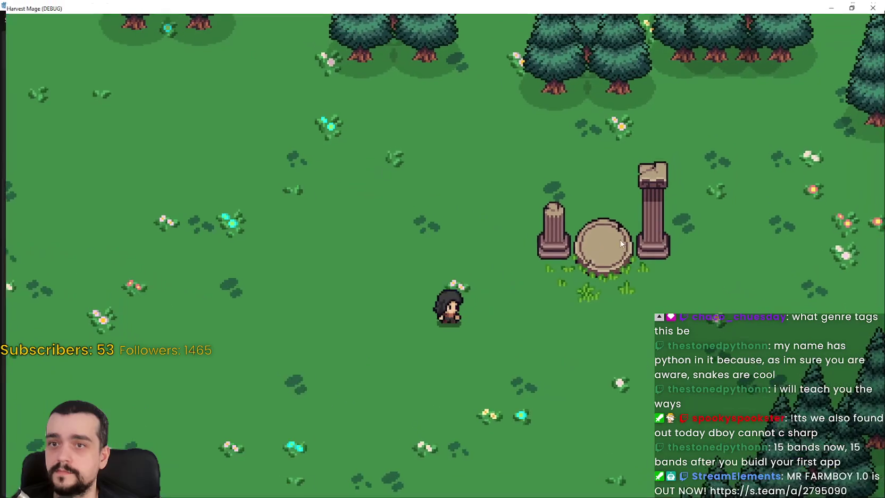
{"action": "key", "text": "w"}
{"action": "key", "text": "s"}
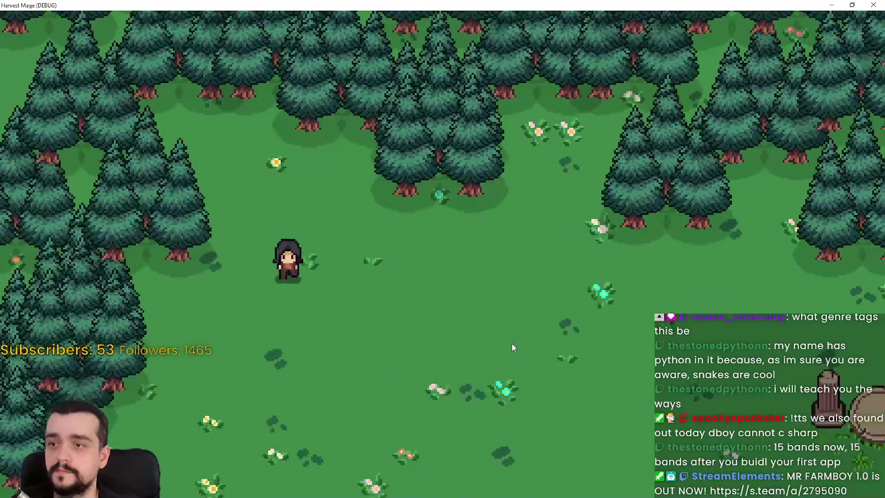
{"action": "key", "text": "d"}
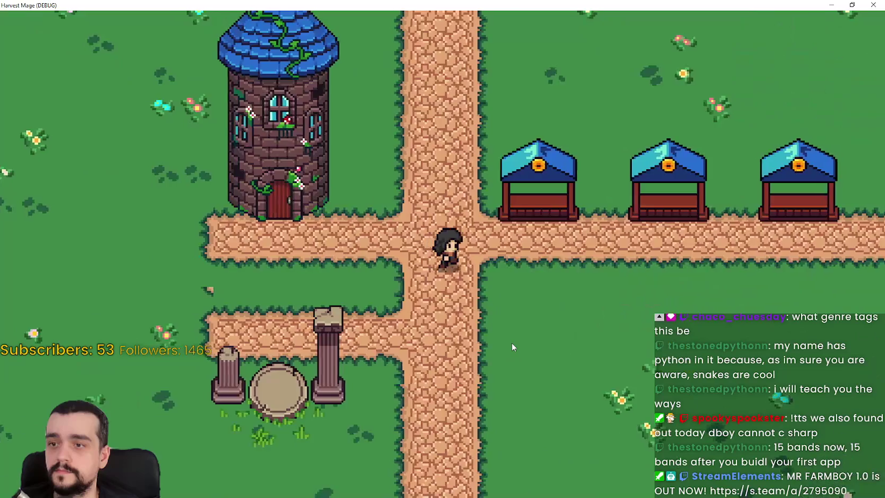
{"action": "key", "text": "a"}
{"action": "key", "text": "d"}
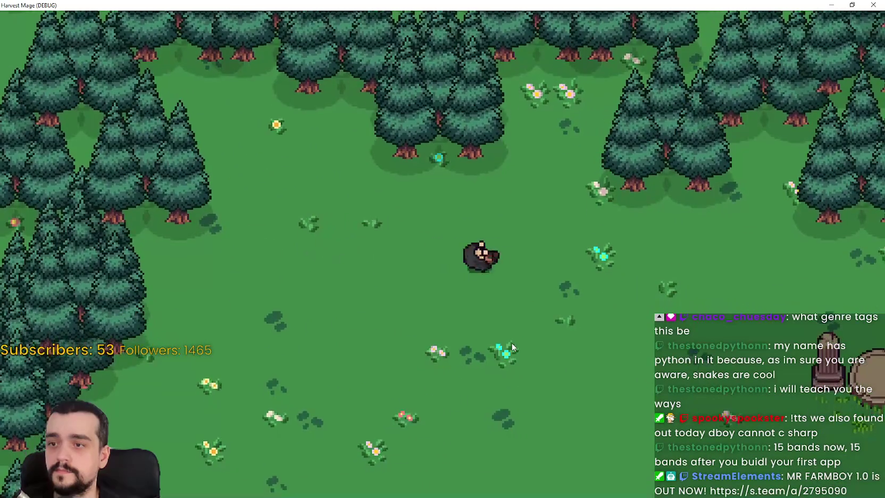
{"action": "key", "text": "d"}
{"action": "key", "text": "a"}
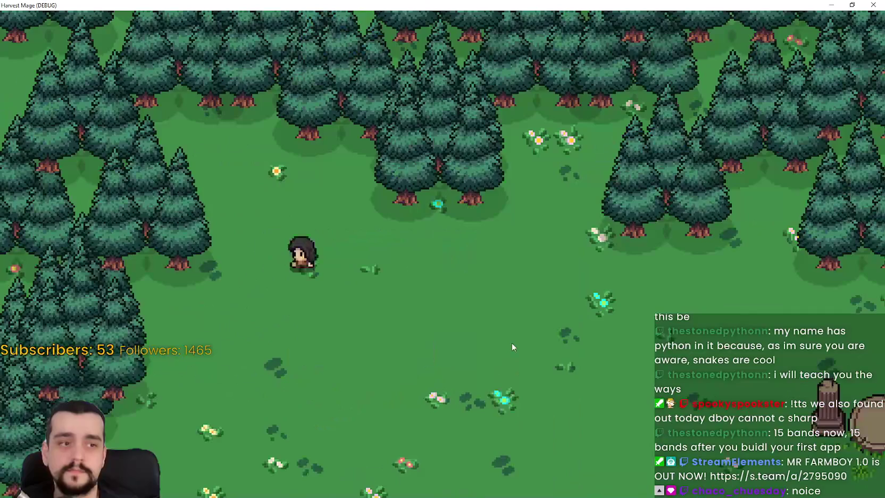
{"action": "key", "text": "d"}
{"action": "key", "text": "s"}
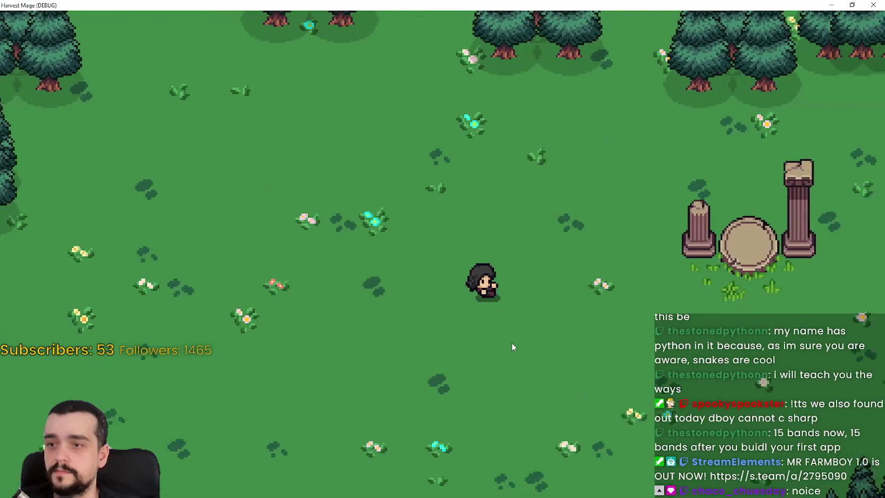
{"action": "key", "text": "d"}
{"action": "key", "text": "a"}
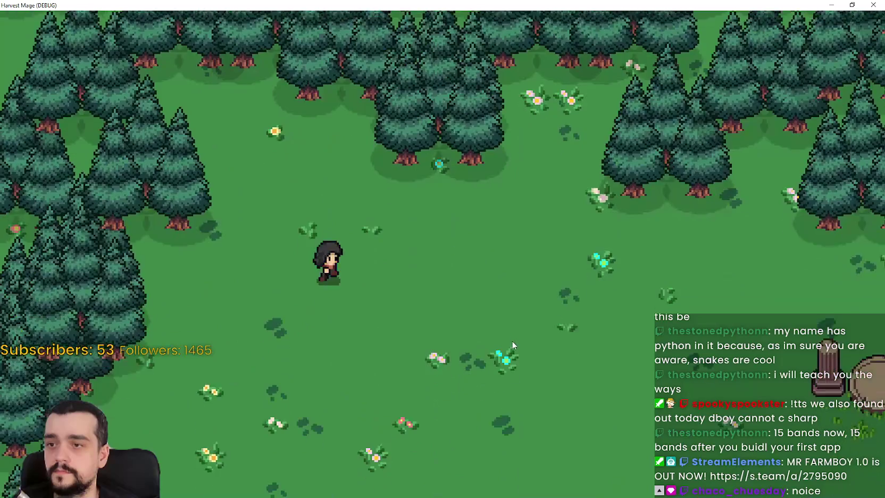
{"action": "key", "text": "d"}
{"action": "left_click", "coordinate": [852, 5]}
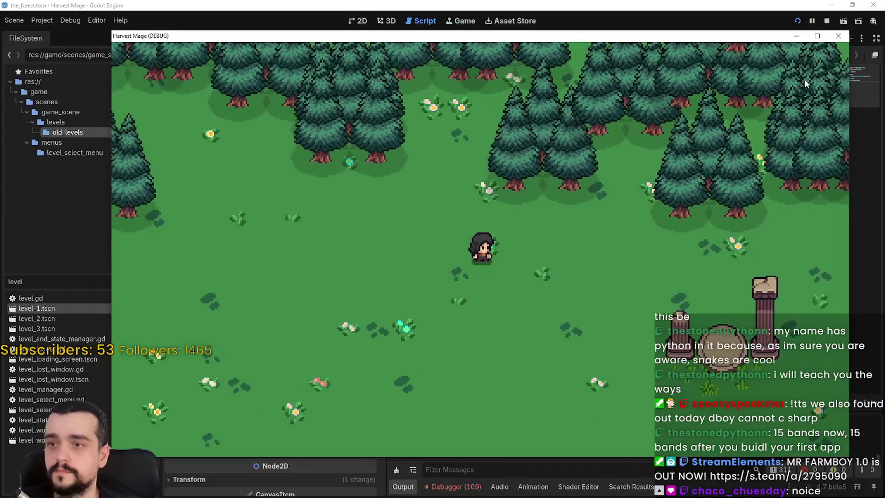
{"action": "left_click", "coordinate": [836, 36]}
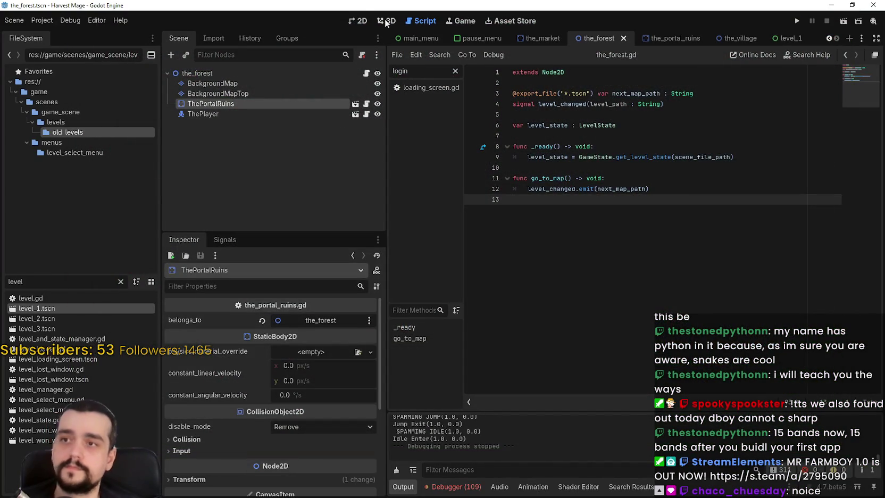
Step: Zoom out over the forest map in the 2D view, then switch to the the_village scene
{"action": "left_click", "coordinate": [358, 20]}
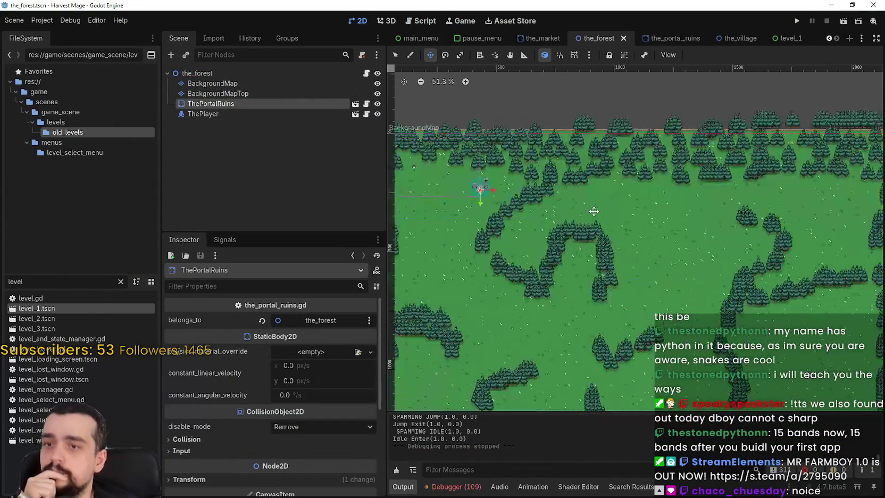
{"action": "scroll", "coordinate": [590, 210], "scroll_direction": "down", "scroll_amount": 4}
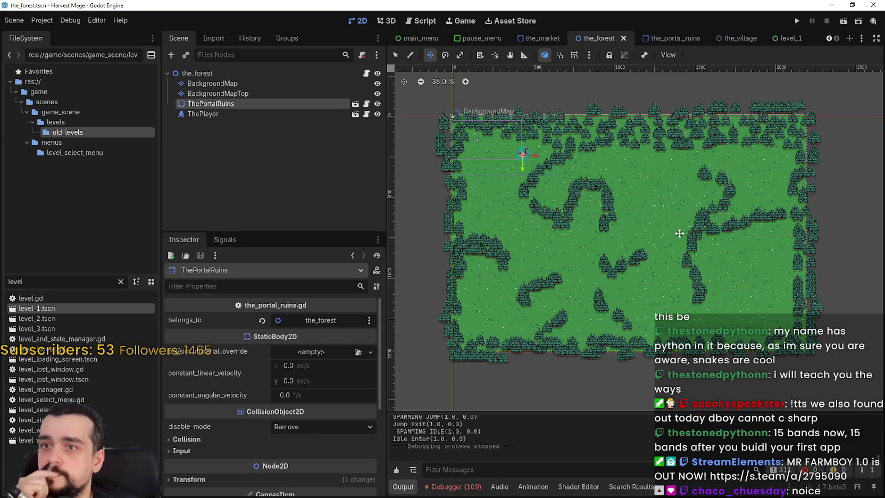
{"action": "left_click", "coordinate": [739, 38]}
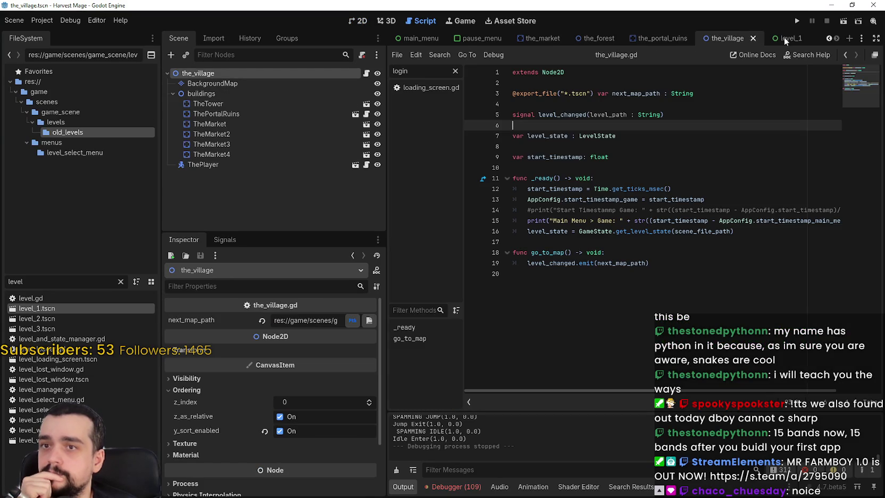
Step: Open ThePortalRuins' script in the village scene and review its belongs_to export and go_to_map call
{"action": "left_click", "coordinate": [285, 113]}
{"action": "left_click", "coordinate": [366, 114]}
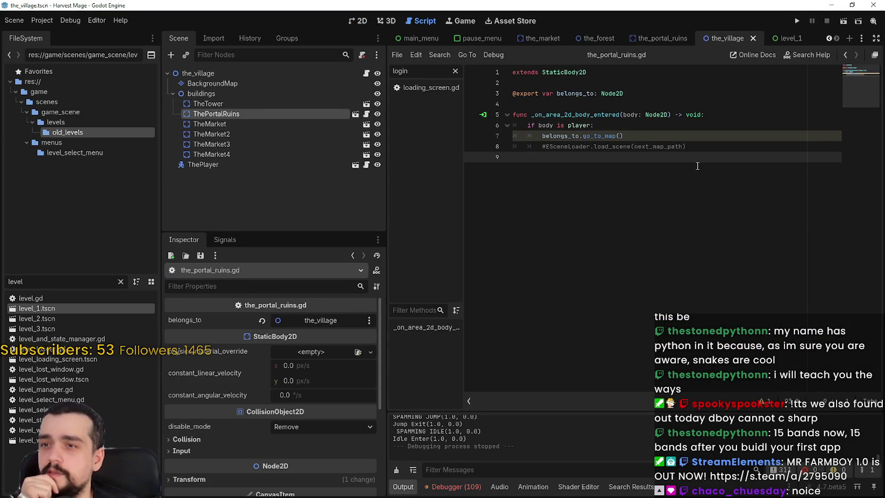
{"action": "left_click_drag", "start_coordinate": [700, 154], "coordinate": [533, 88]}
{"action": "left_click", "coordinate": [621, 221]}
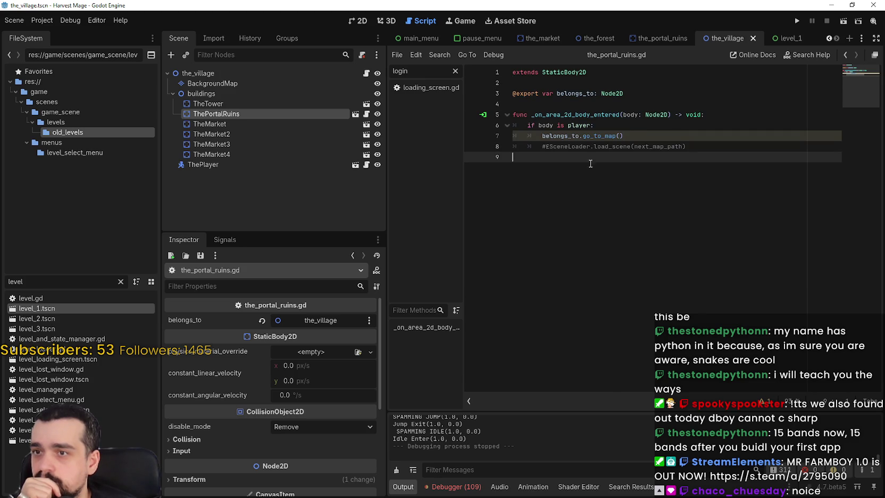
{"action": "left_click", "coordinate": [556, 100]}
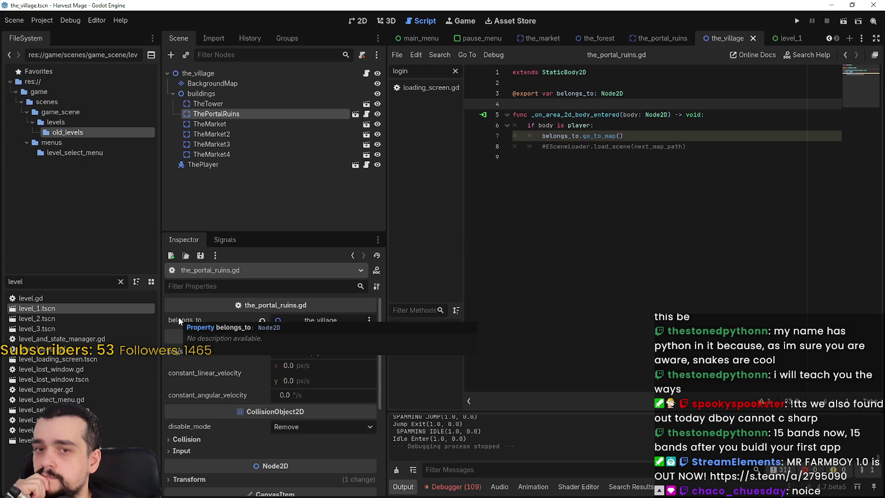
{"action": "left_click_drag", "start_coordinate": [624, 94], "coordinate": [503, 94]}
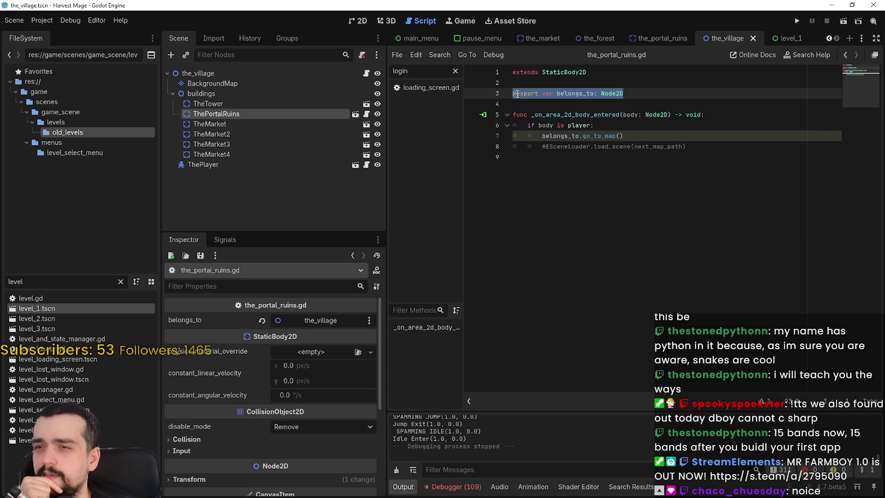
{"action": "mouse_move", "coordinate": [516, 94]}
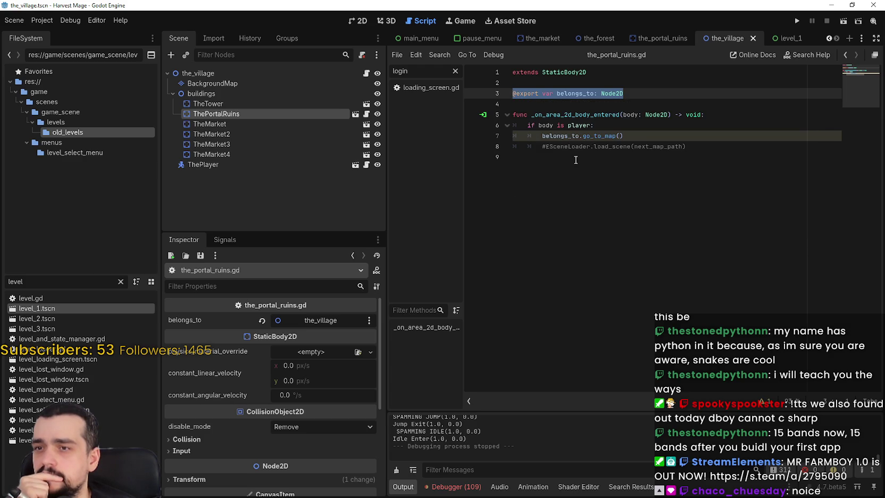
{"action": "left_click", "coordinate": [609, 127]}
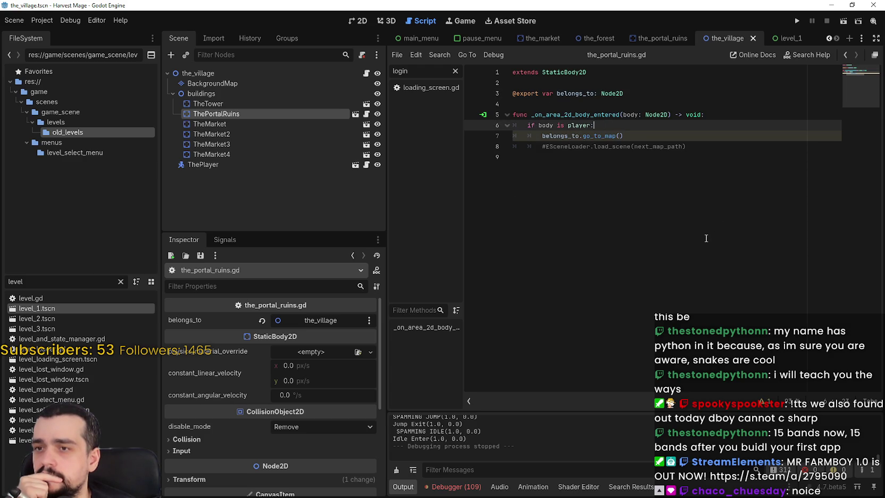
{"action": "left_click", "coordinate": [514, 94]}
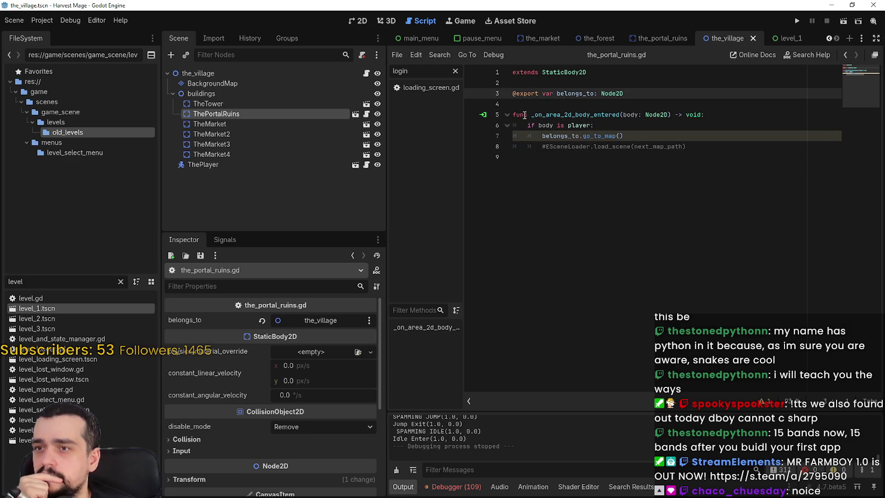
Step: Add a get_parent().get_parent().go_to_map() call on a new line under the player check
{"action": "left_click", "coordinate": [610, 127]}
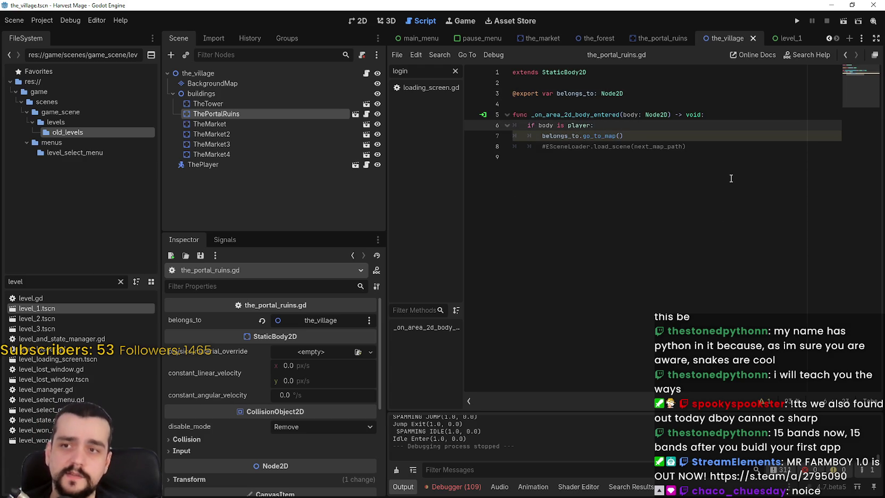
{"action": "key", "text": "Return"}
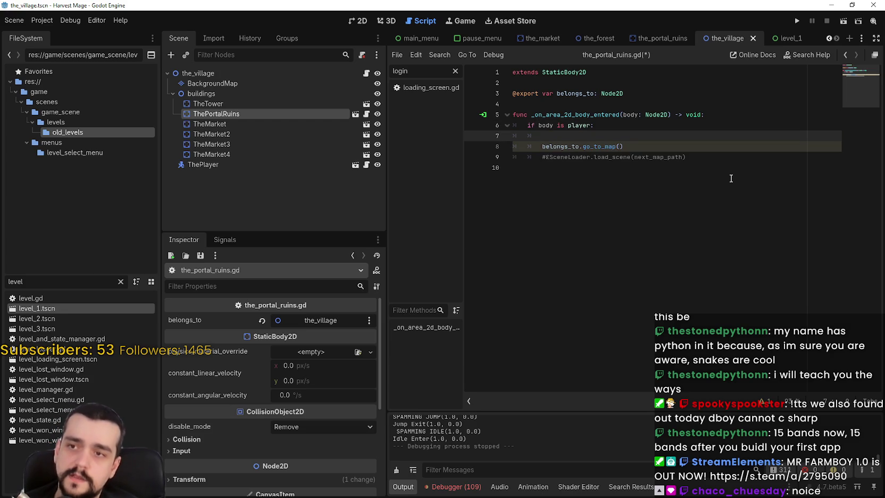
{"action": "type", "text": "get"}
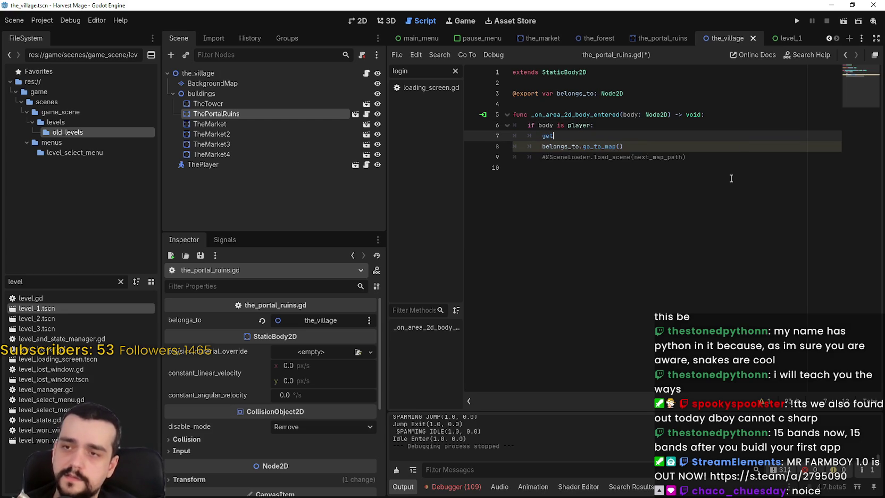
{"action": "type", "text": "_par"}
{"action": "key", "text": "Return"}
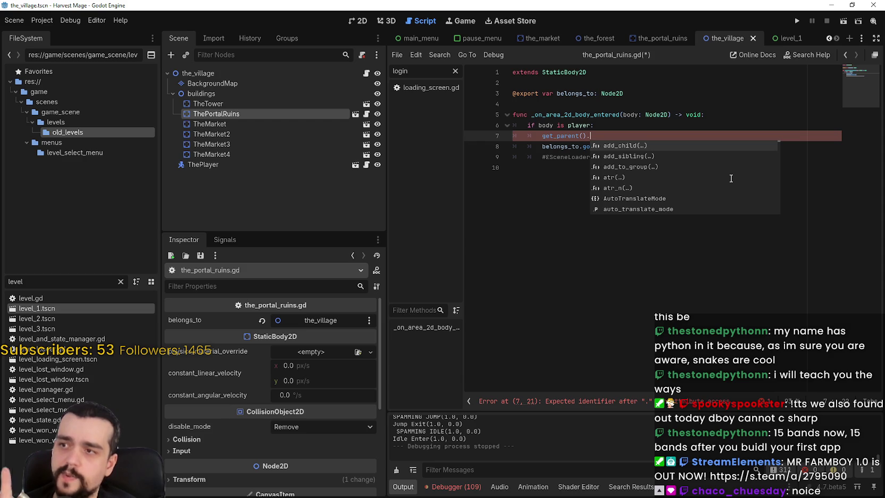
{"action": "type", "text": "get_par"}
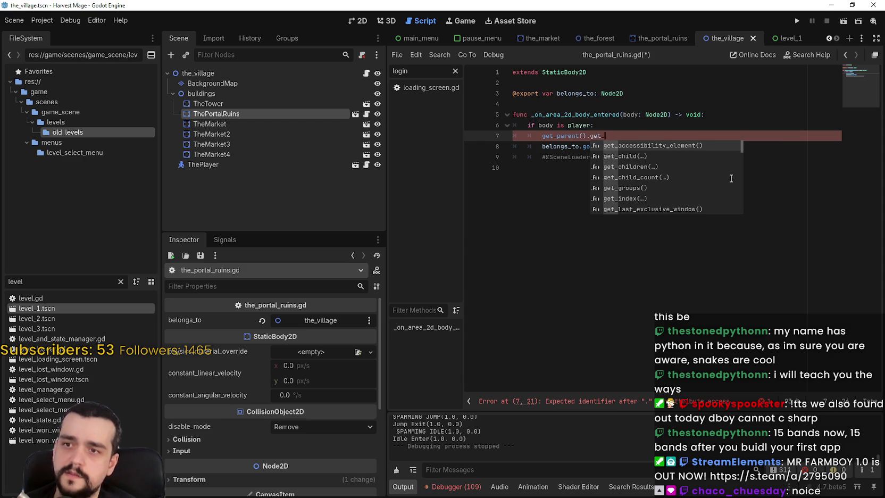
{"action": "key", "text": "Return"}
{"action": "type", "text": ".go_to_map"}
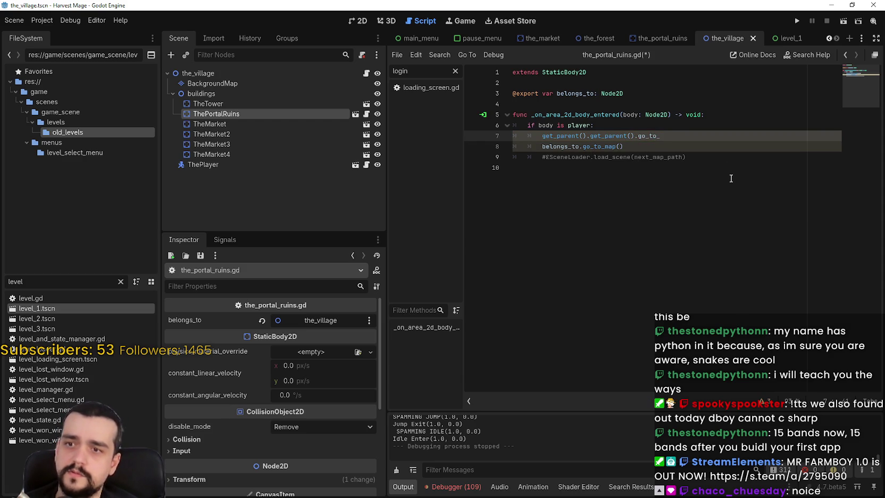
{"action": "type", "text": "#"}
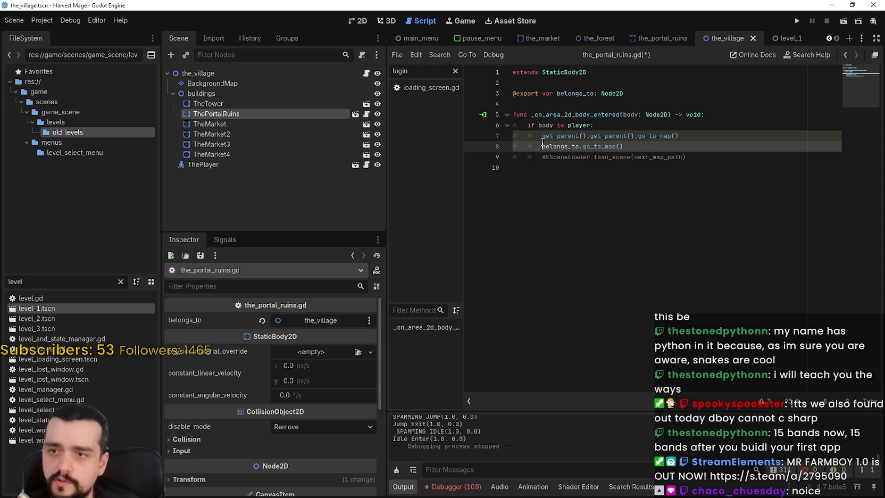
Step: Save the portal ruins script, review the new go_to_map line, and run the game
{"action": "left_click", "coordinate": [572, 172]}
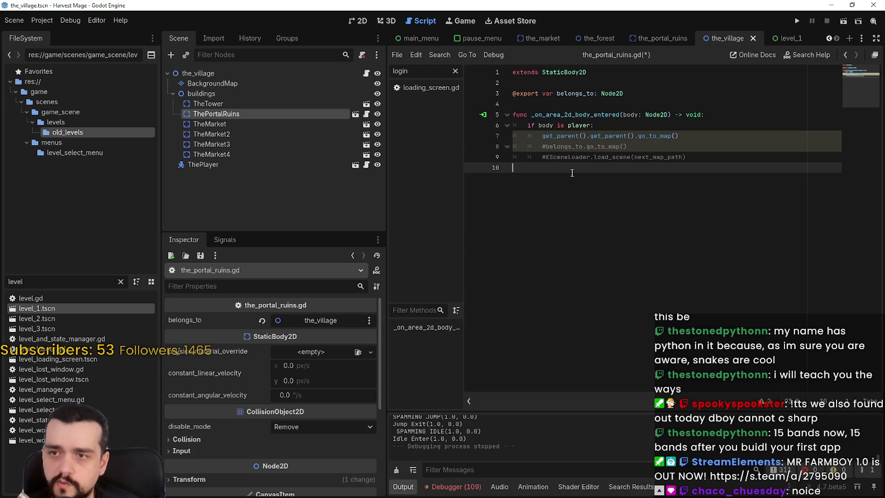
{"action": "left_click", "coordinate": [673, 146]}
{"action": "key", "text": "ctrl+s"}
{"action": "left_click", "coordinate": [659, 174]}
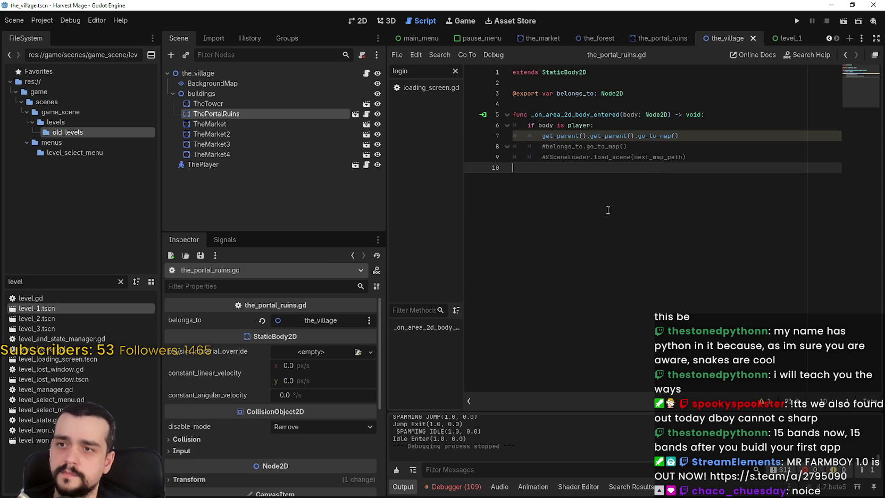
{"action": "left_click", "coordinate": [516, 101]}
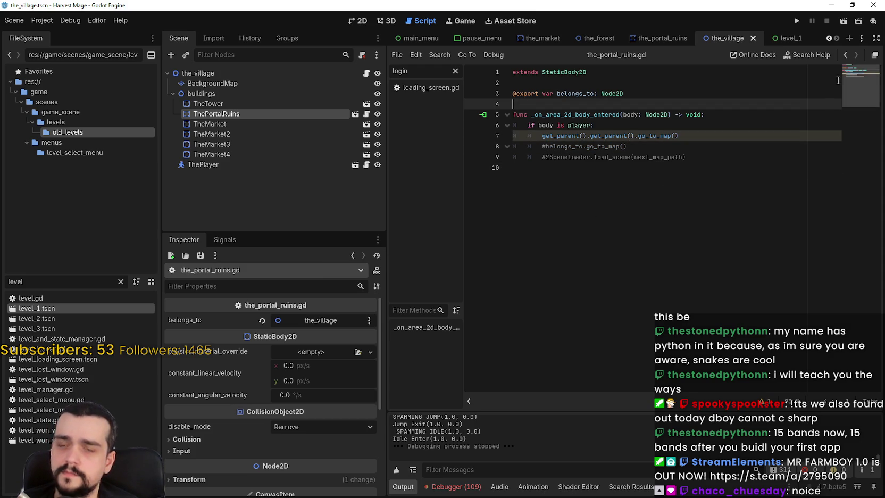
{"action": "left_click_drag", "start_coordinate": [513, 136], "coordinate": [718, 133]}
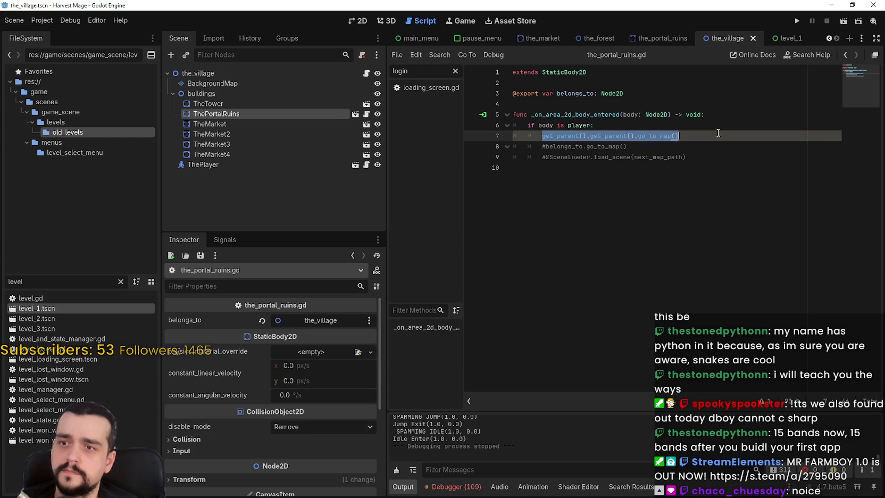
{"action": "left_click", "coordinate": [691, 197]}
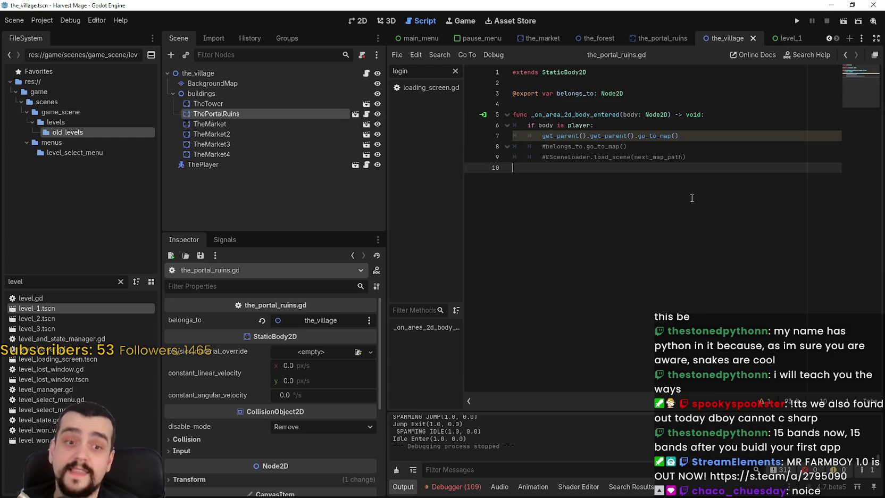
{"action": "left_click", "coordinate": [797, 21]}
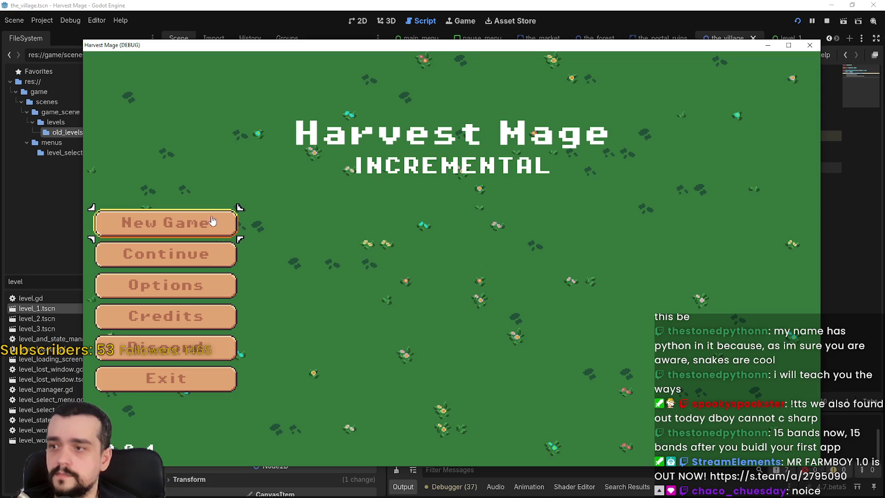
Step: Start a new game and walk the player into the portal ruins, triggering the go_to_map error
{"action": "left_click", "coordinate": [217, 223]}
{"action": "key", "text": "a"}
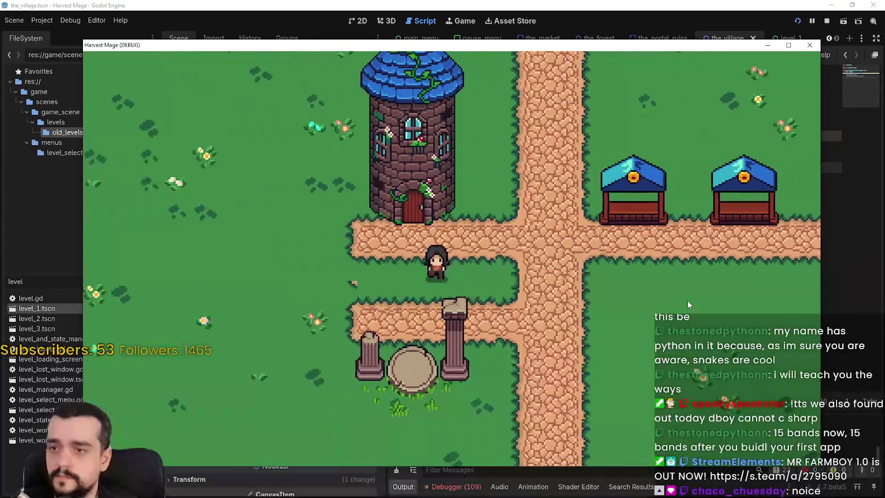
{"action": "key", "text": "s"}
{"action": "key", "text": "d"}
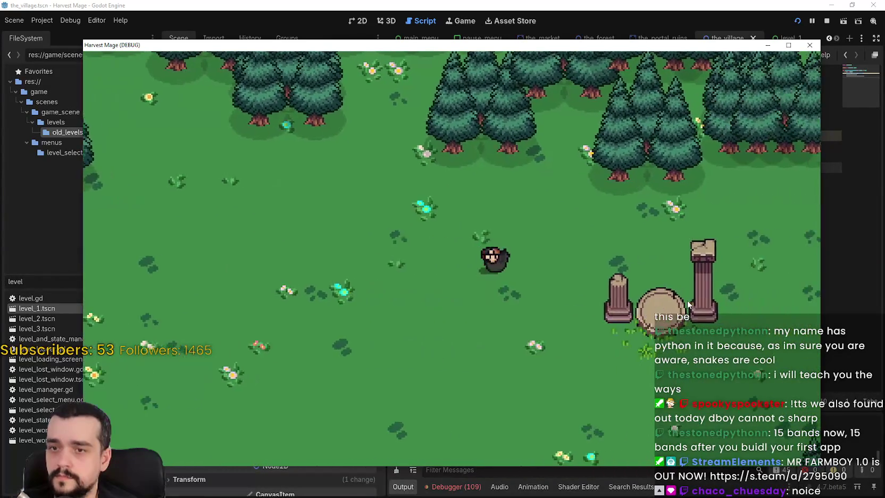
Step: Delete the stray 's' on line 7, switch to the_forest scene, and stop the game
{"action": "key", "text": "BackSpace"}
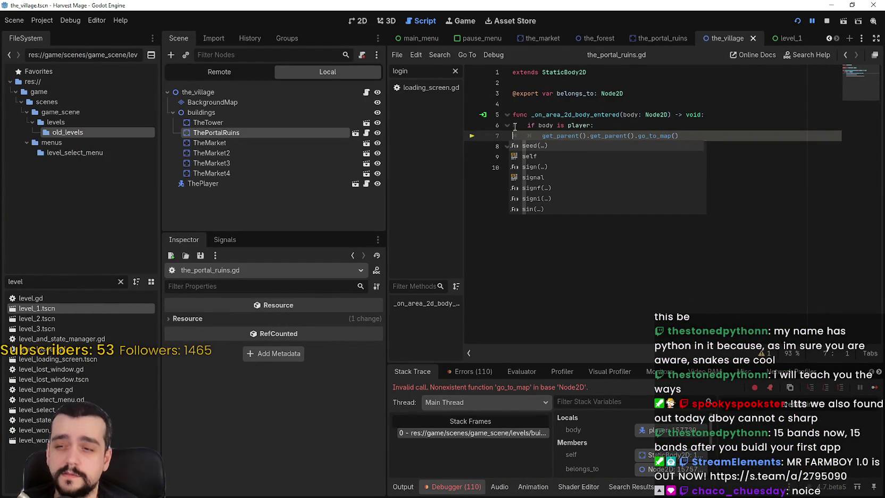
{"action": "left_click", "coordinate": [607, 101]}
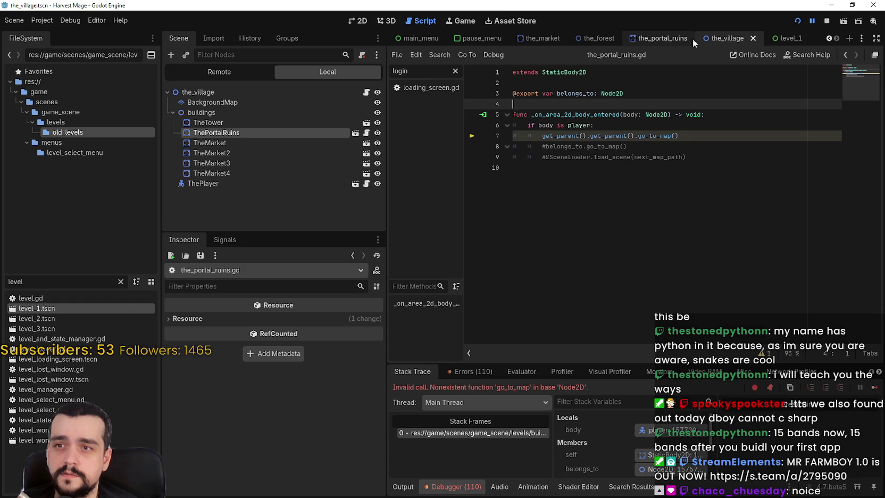
{"action": "left_click", "coordinate": [673, 36]}
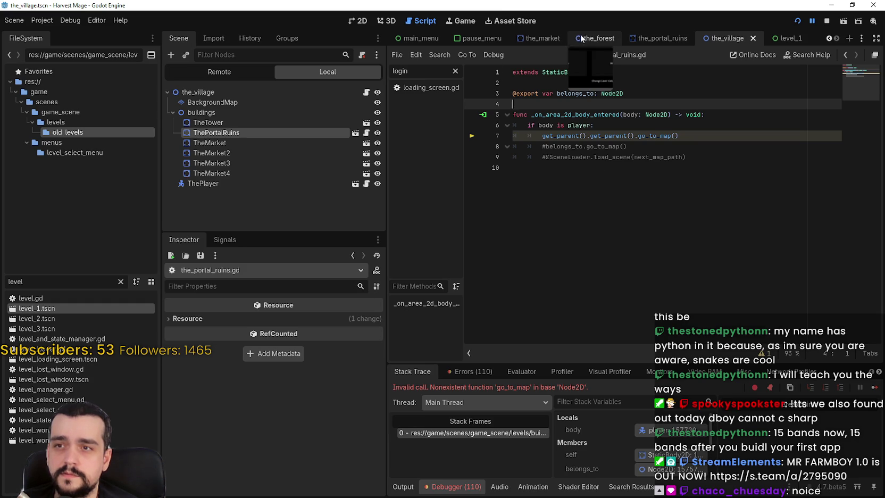
{"action": "left_click", "coordinate": [598, 38]}
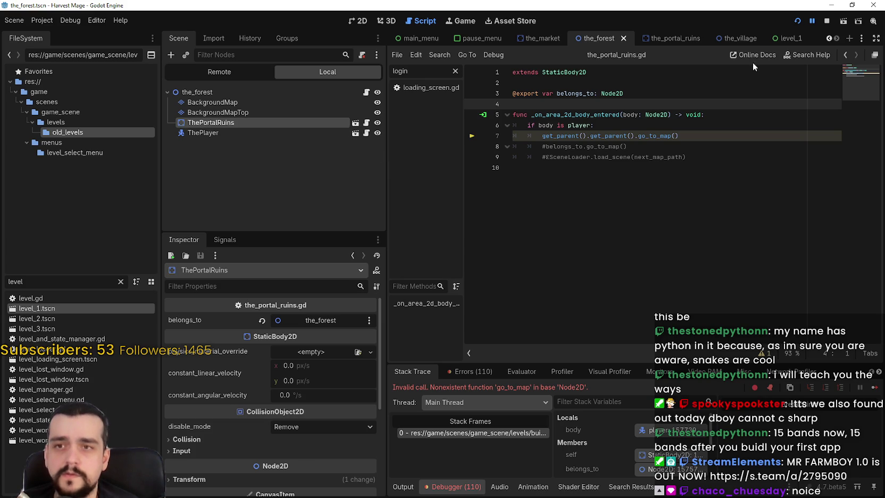
{"action": "left_click", "coordinate": [825, 20]}
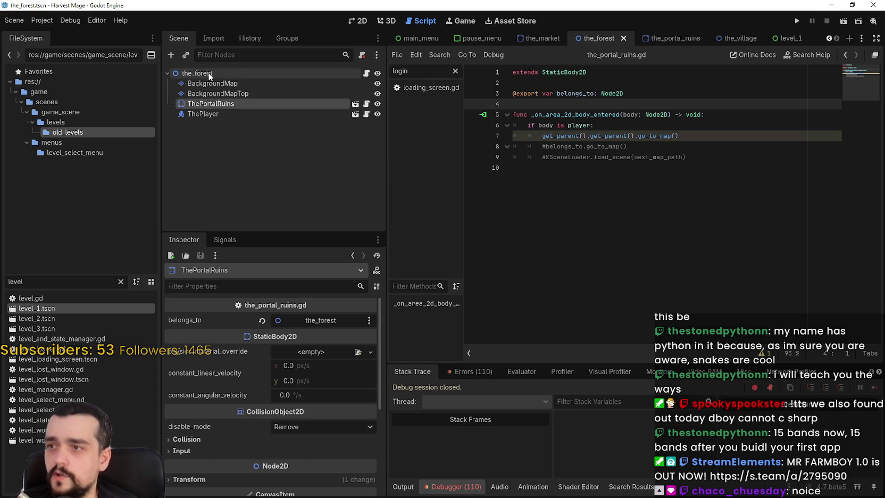
Step: Add a Node2D child named 'buildings' under the_forest root node
{"action": "right_click", "coordinate": [207, 73]}
{"action": "left_click", "coordinate": [246, 95]}
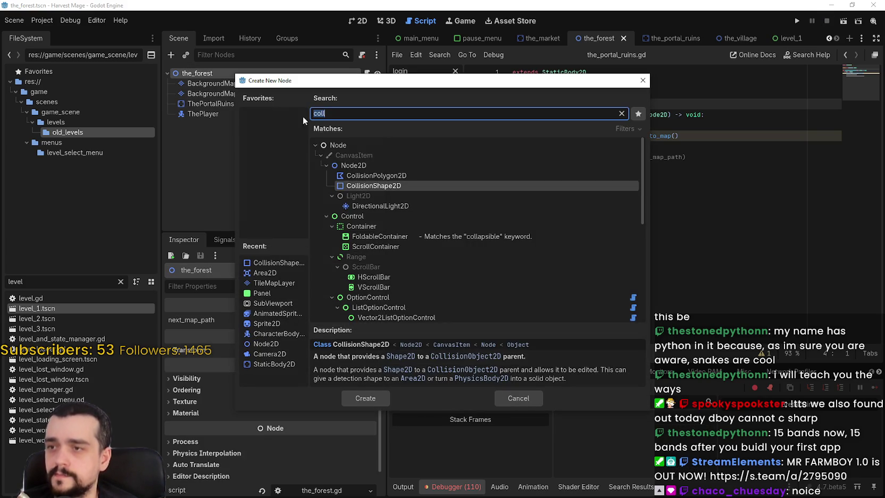
{"action": "left_click", "coordinate": [353, 166]}
{"action": "double_click", "coordinate": [353, 166]}
{"action": "double_click", "coordinate": [202, 126]}
{"action": "type", "text": "buildings"}
{"action": "key", "text": "Return"}
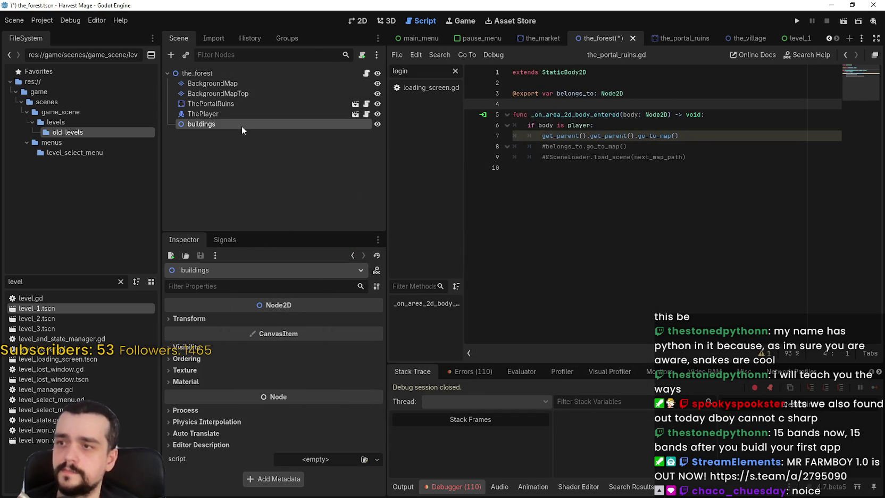
Step: Move ThePortalRuins under buildings, save the_forest scene, and run the game
{"action": "left_click", "coordinate": [737, 38]}
{"action": "left_click", "coordinate": [619, 39]}
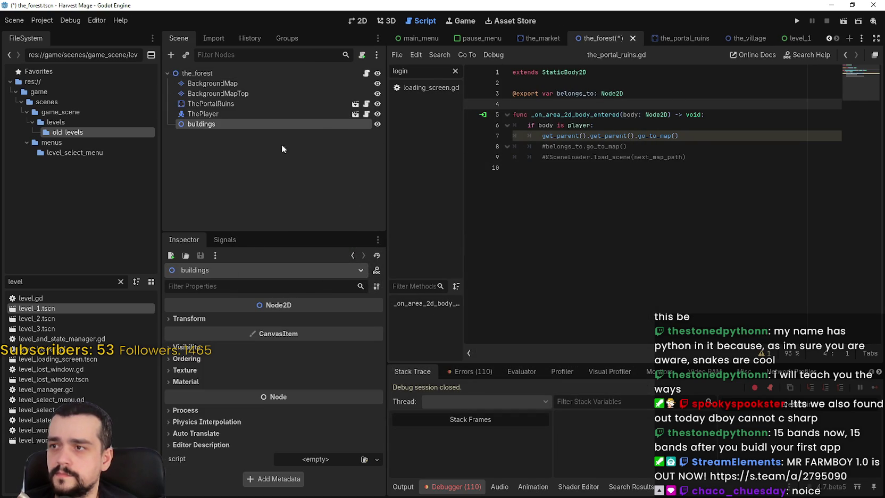
{"action": "left_click_drag", "start_coordinate": [203, 102], "coordinate": [224, 123]}
{"action": "key", "text": "ctrl+s"}
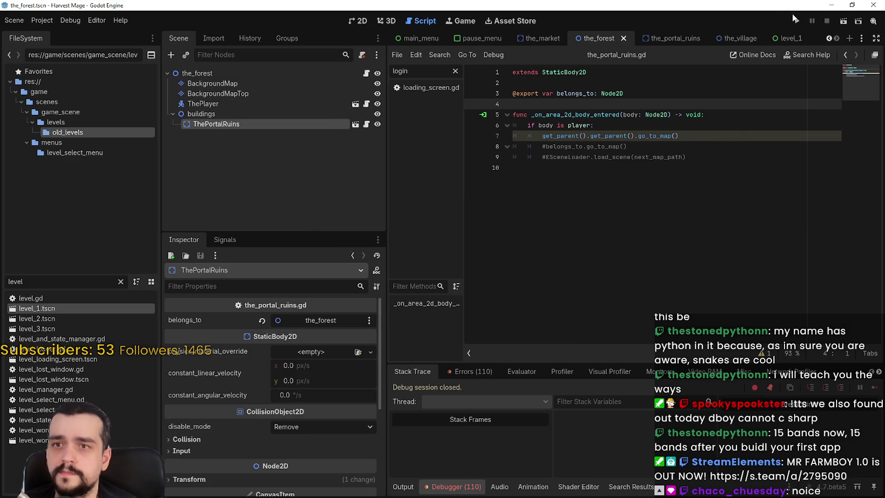
{"action": "left_click", "coordinate": [796, 20]}
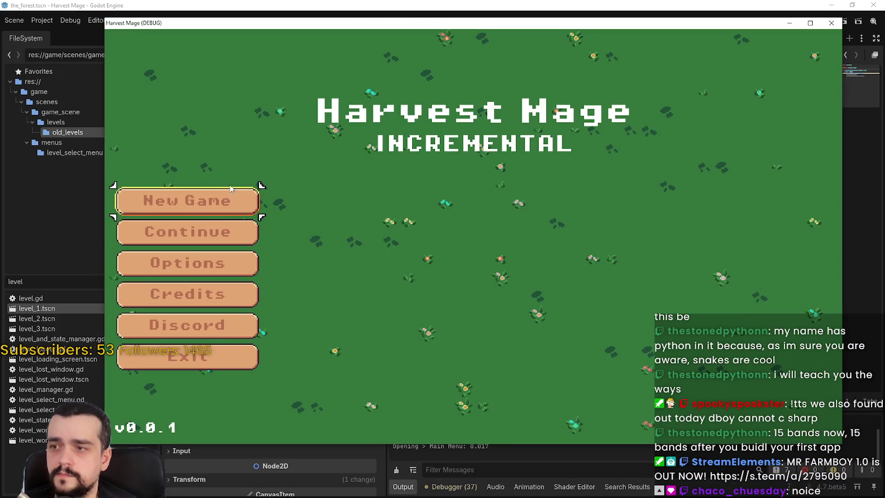
Step: Start a new game, move the player through the forest level, then close the game window
{"action": "left_click", "coordinate": [218, 195]}
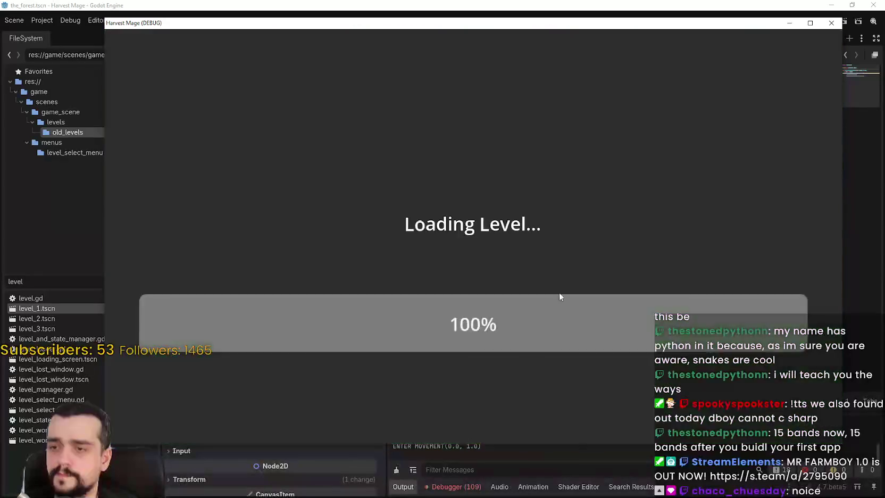
{"action": "key", "text": "space"}
{"action": "key", "text": "s"}
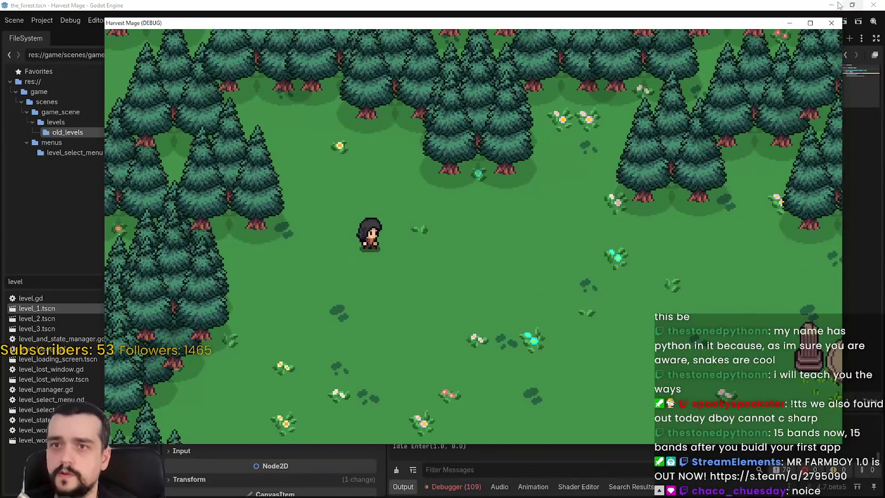
{"action": "left_click", "coordinate": [831, 23]}
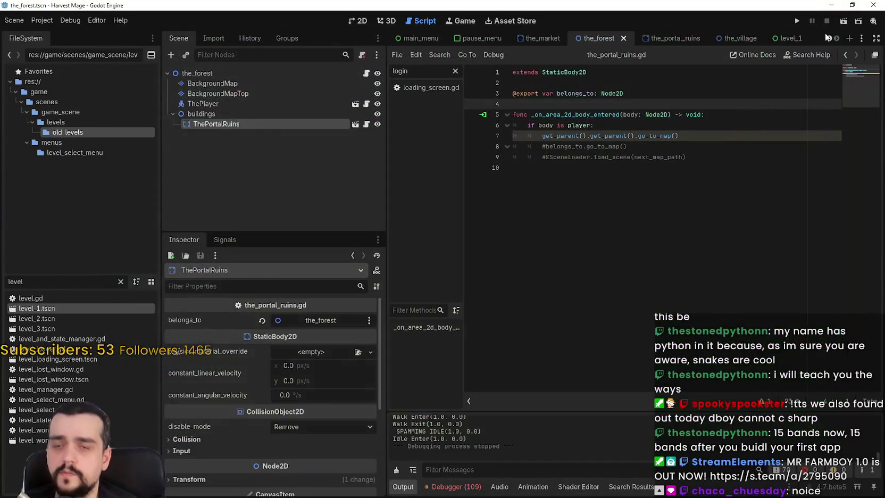
Step: Comment out line 3 of the portal ruins script with # and save it
{"action": "left_click", "coordinate": [514, 93]}
{"action": "type", "text": "#"}
{"action": "left_click", "coordinate": [518, 103]}
{"action": "key", "text": "ctrl+s"}
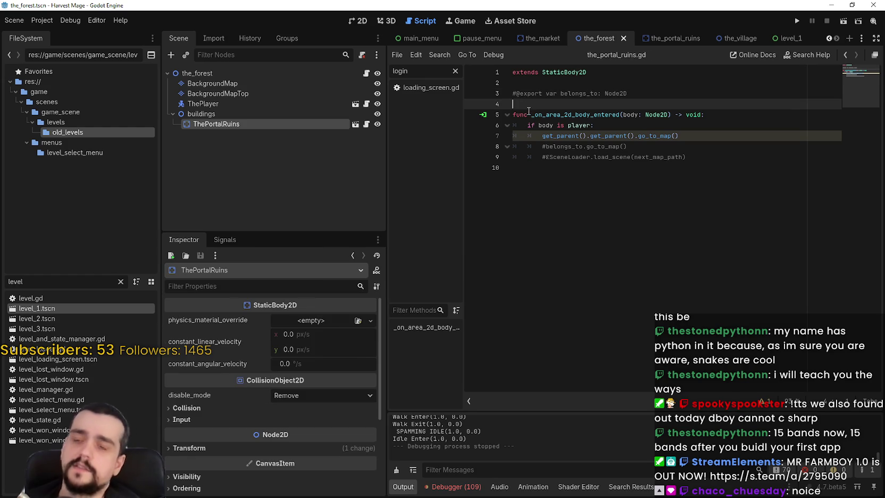
Step: Select ThePortalRuins in the_forest and review its belongs_to declaration on line 3
{"action": "left_click", "coordinate": [267, 74]}
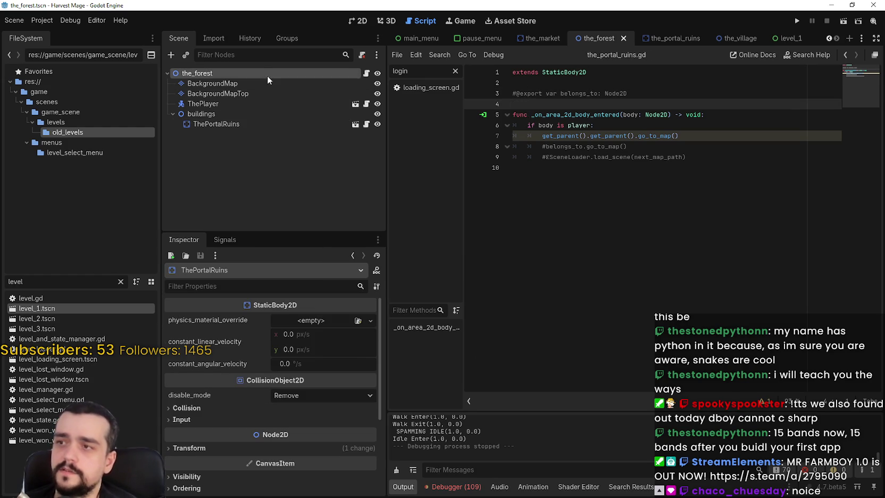
{"action": "left_click", "coordinate": [245, 104]}
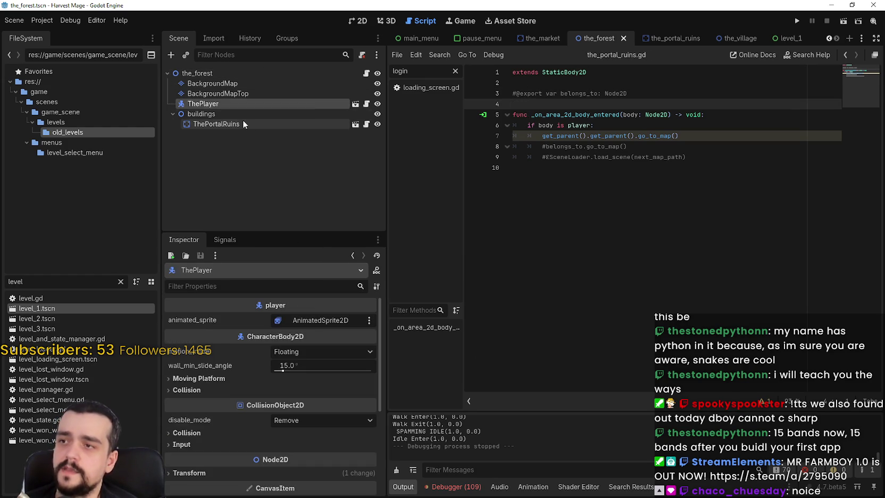
{"action": "left_click", "coordinate": [242, 123]}
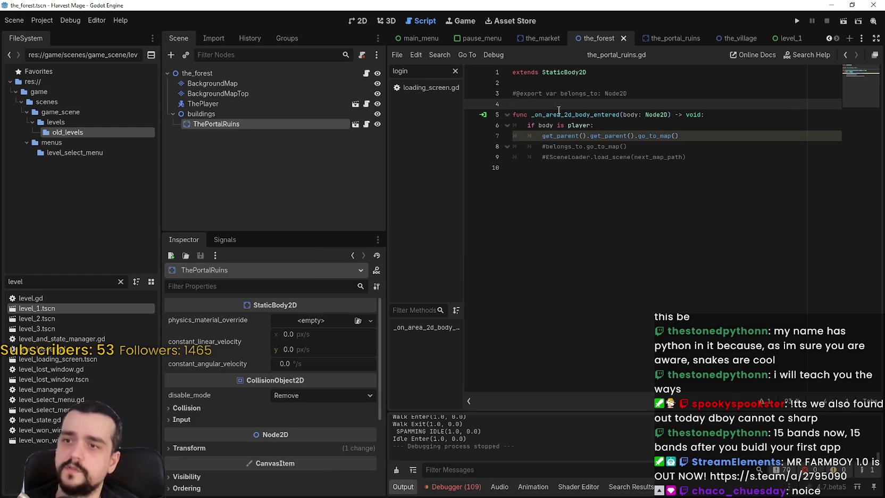
{"action": "left_click_drag", "start_coordinate": [649, 93], "coordinate": [514, 92]}
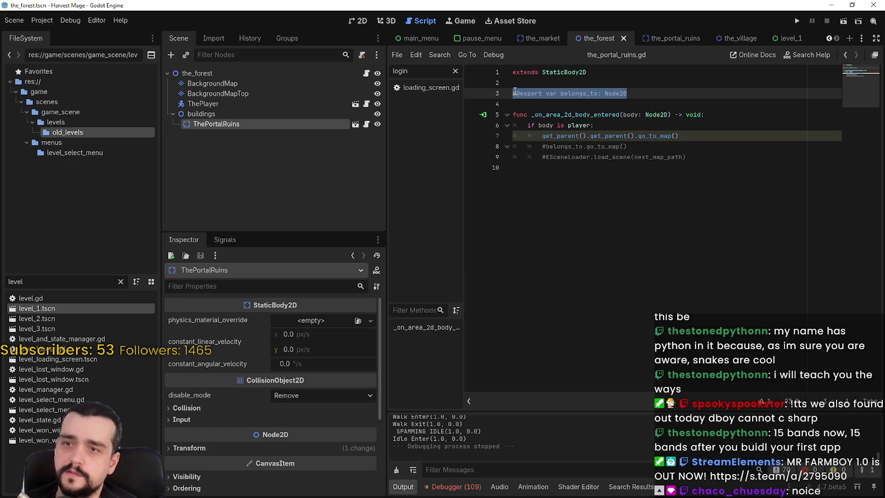
{"action": "left_click_drag", "start_coordinate": [665, 97], "coordinate": [514, 98]}
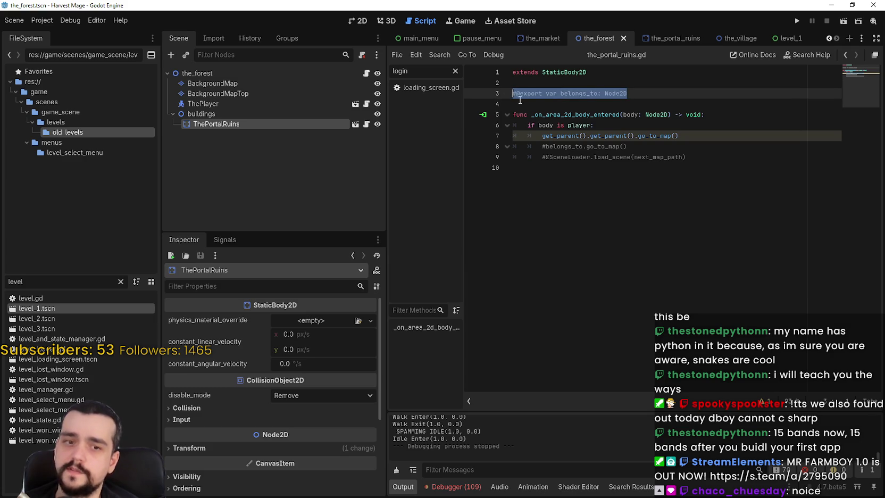
{"action": "left_click", "coordinate": [524, 104]}
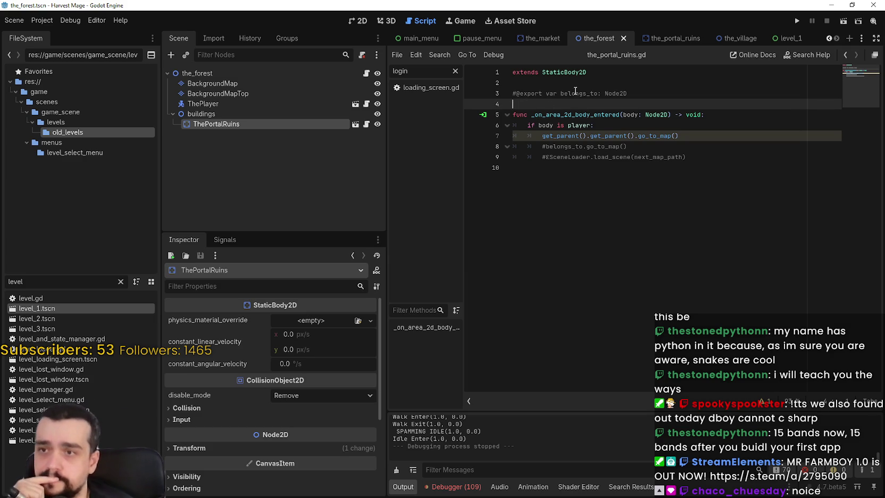
{"action": "left_click", "coordinate": [656, 96]}
{"action": "left_click_drag", "start_coordinate": [656, 96], "coordinate": [507, 94]}
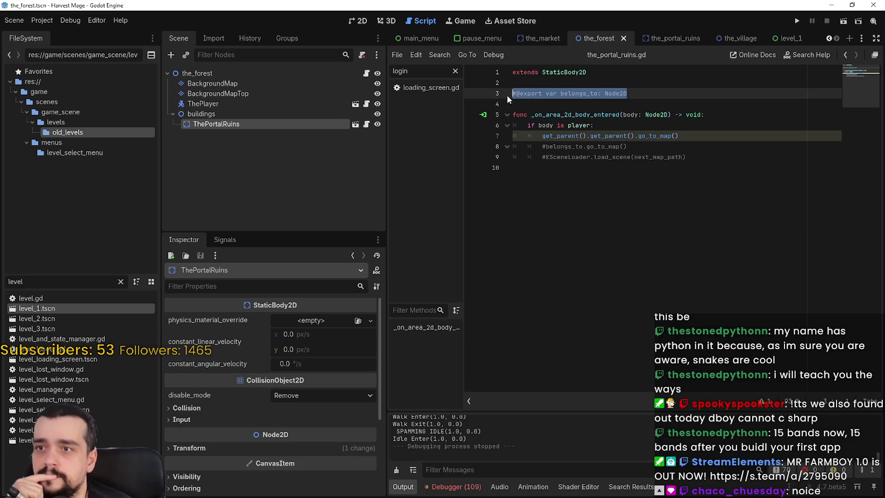
{"action": "left_click", "coordinate": [523, 102]}
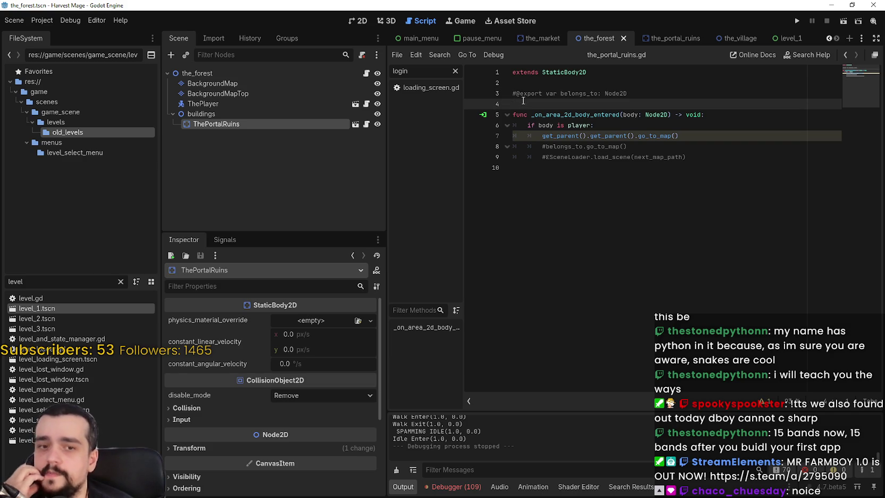
Step: Inspect the_forest nodes—BackgroundMapTop, ThePlayer, ThePortalRuins, buildings—and the commented belongs_to line
{"action": "left_click", "coordinate": [260, 95]}
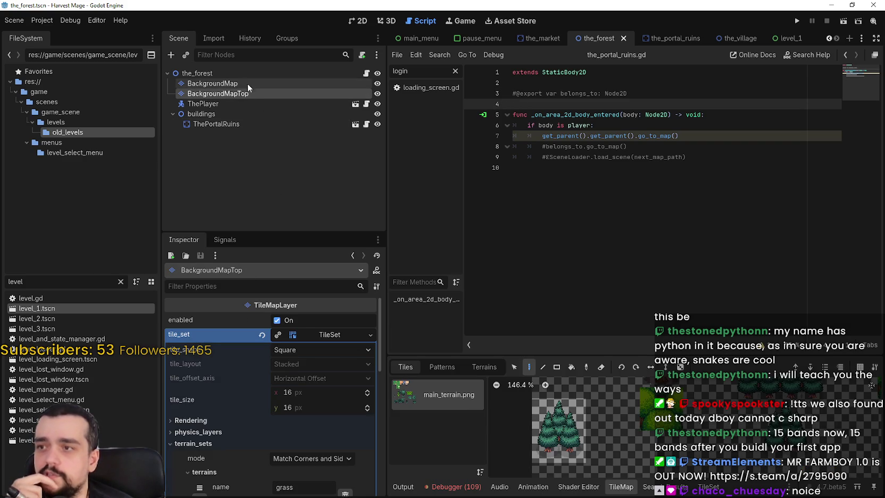
{"action": "left_click", "coordinate": [245, 75]}
{"action": "left_click", "coordinate": [240, 103]}
{"action": "left_click", "coordinate": [231, 122]}
{"action": "left_click", "coordinate": [213, 113]}
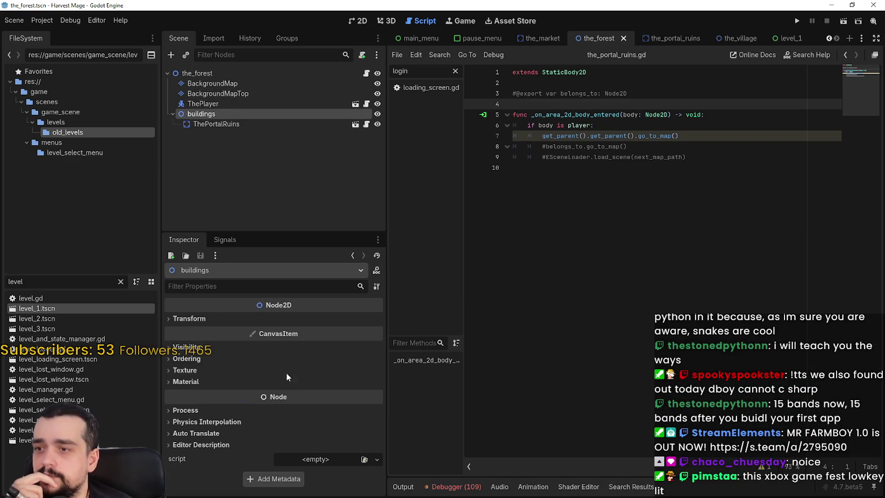
{"action": "left_click", "coordinate": [219, 76]}
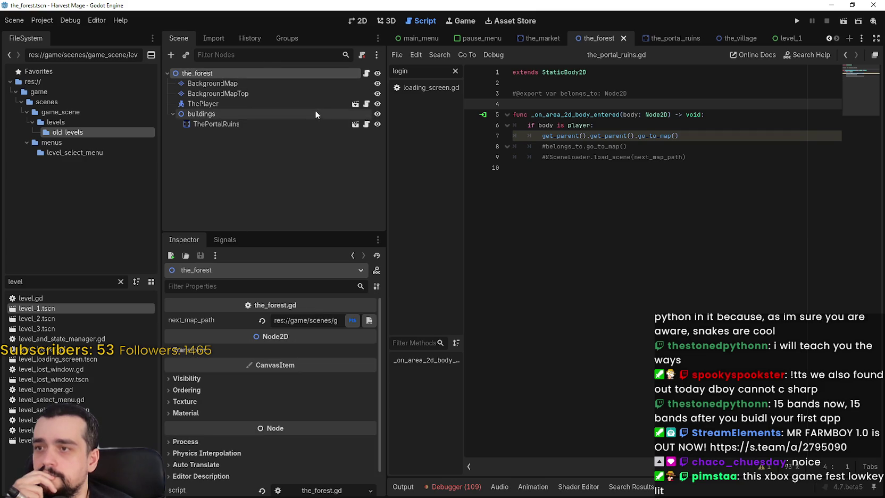
{"action": "left_click_drag", "start_coordinate": [629, 95], "coordinate": [498, 93]}
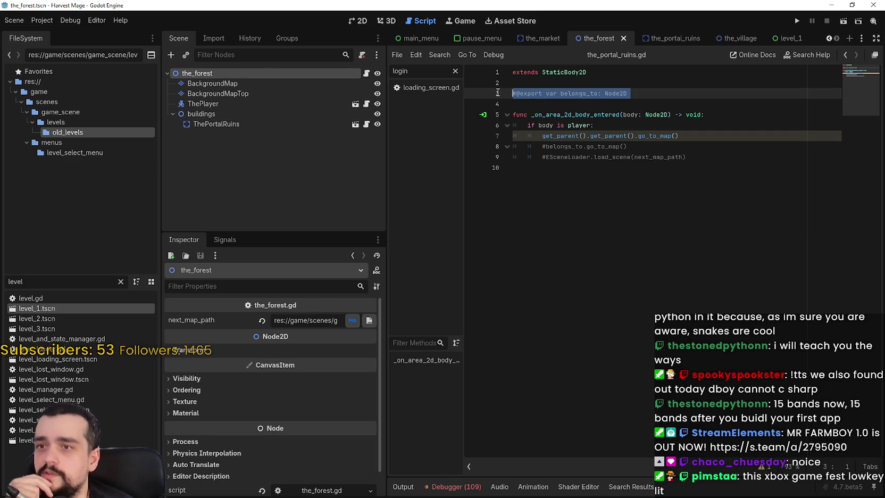
{"action": "left_click", "coordinate": [685, 142]}
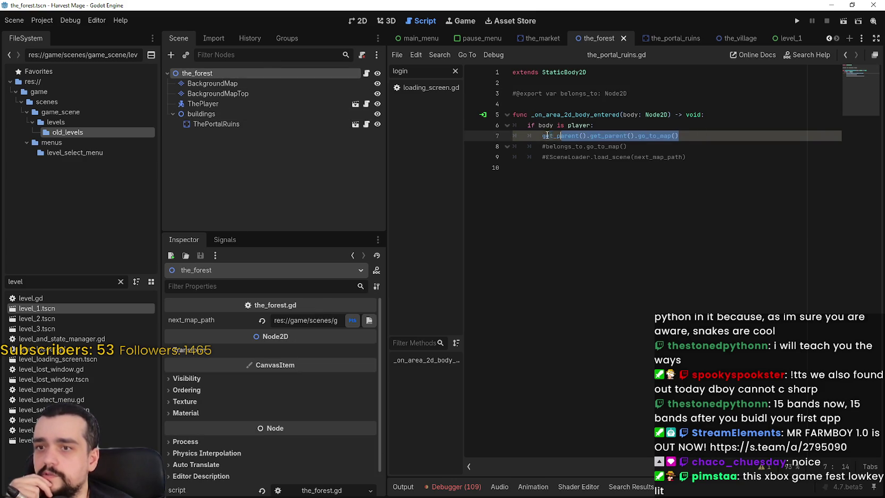
{"action": "left_click", "coordinate": [700, 134]}
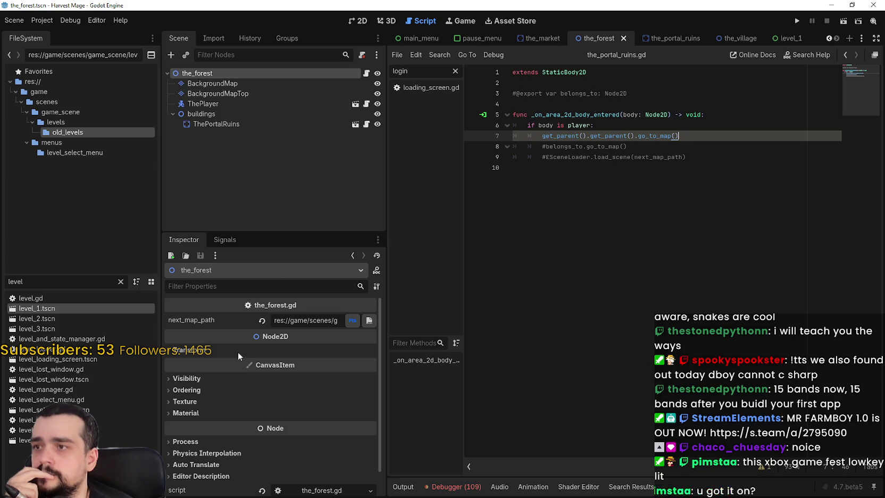
Step: Check next_map_path (the_village.tscn), widen the script editor, and save the_forest scene
{"action": "left_click_drag", "start_coordinate": [386, 318], "coordinate": [626, 333]}
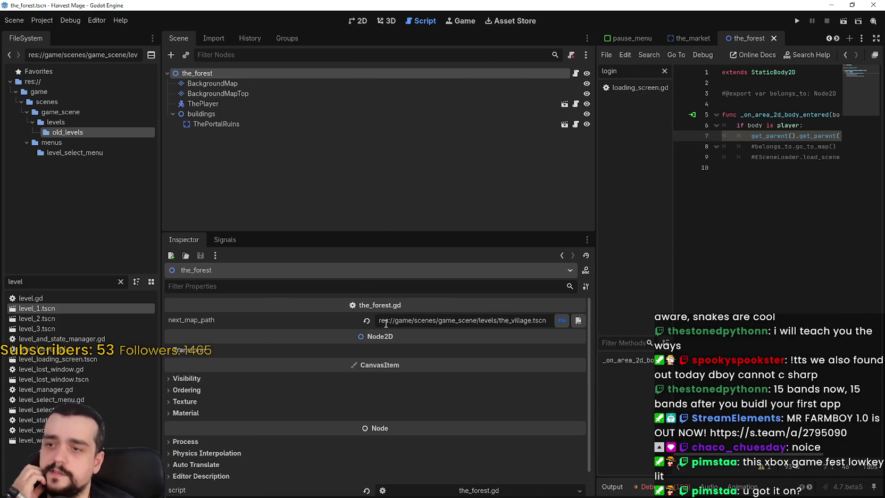
{"action": "left_click_drag", "start_coordinate": [385, 320], "coordinate": [578, 326]}
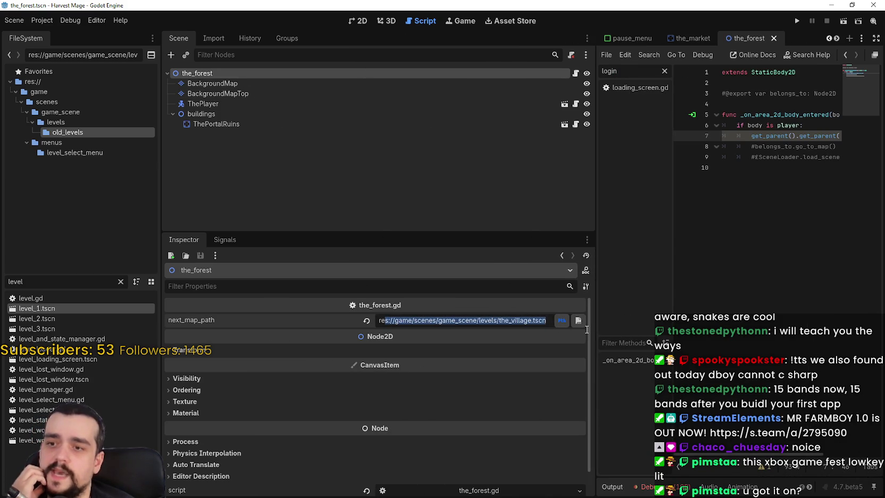
{"action": "left_click", "coordinate": [530, 323]}
{"action": "left_click_drag", "start_coordinate": [534, 320], "coordinate": [342, 322]}
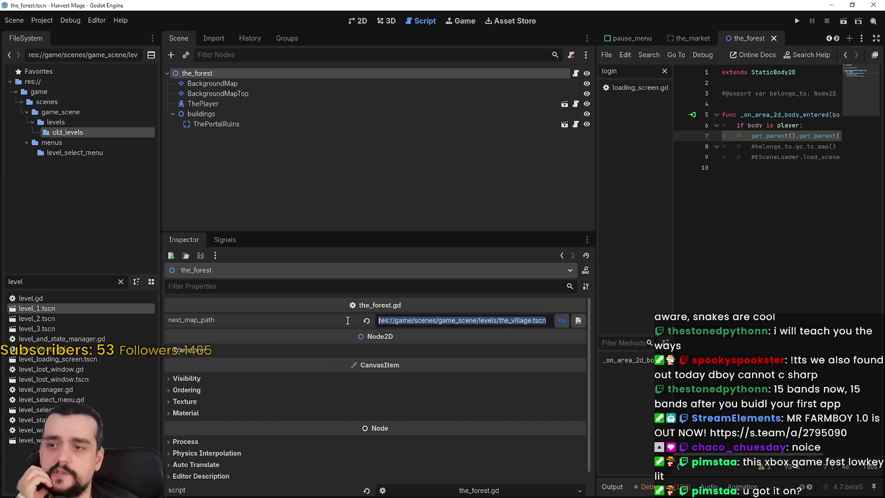
{"action": "left_click", "coordinate": [791, 205]}
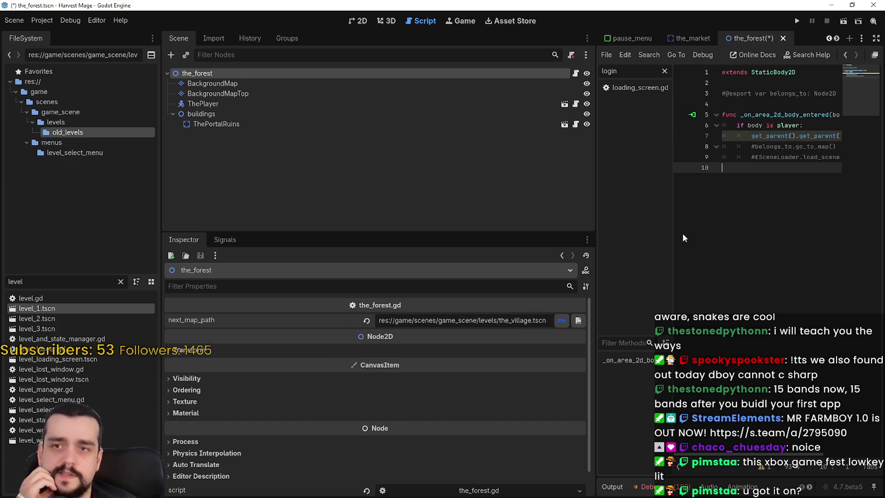
{"action": "left_click_drag", "start_coordinate": [595, 261], "coordinate": [397, 260]}
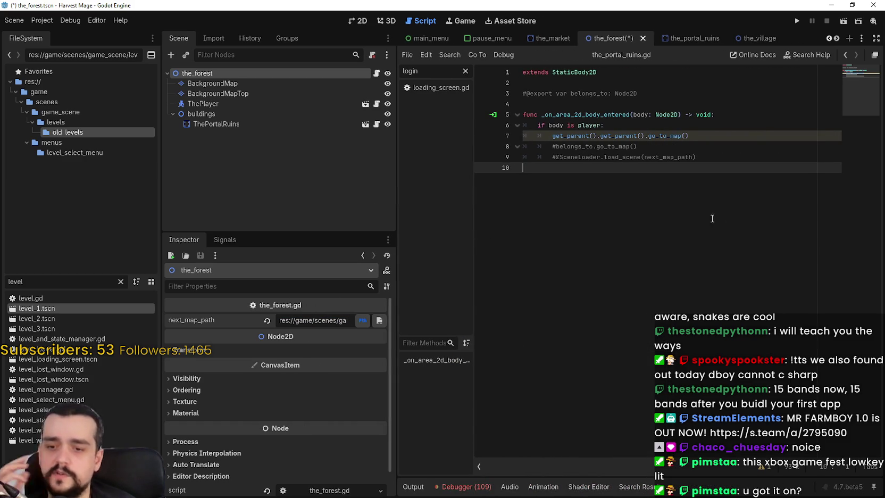
{"action": "key", "text": "ctrl+s"}
{"action": "left_click", "coordinate": [694, 135]}
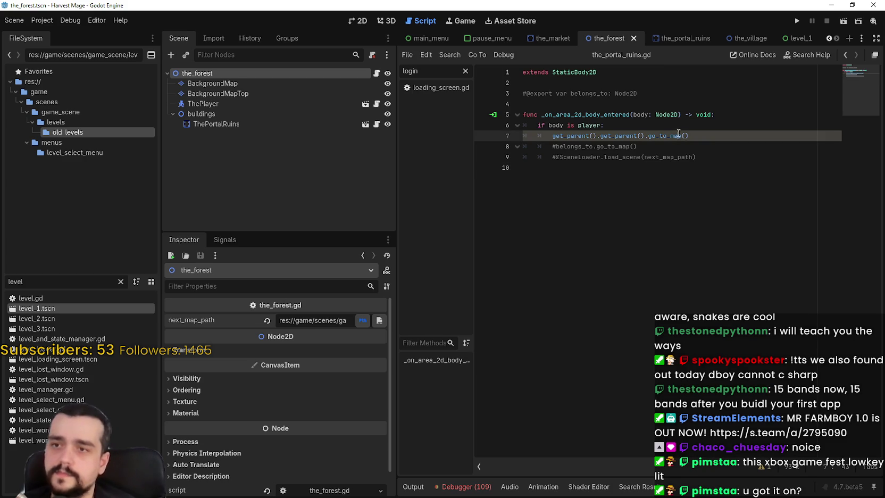
Step: Read the Debugger's 'go_to_map missing on Node' warning, jump back to line 7, then open the_forest.gd
{"action": "left_click", "coordinate": [463, 487]}
{"action": "left_click", "coordinate": [476, 371]}
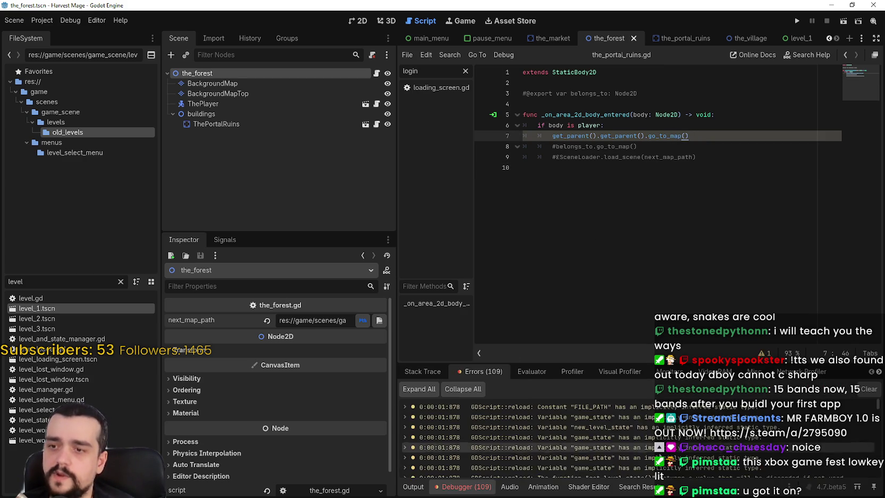
{"action": "left_click_drag", "start_coordinate": [877, 406], "coordinate": [870, 477]}
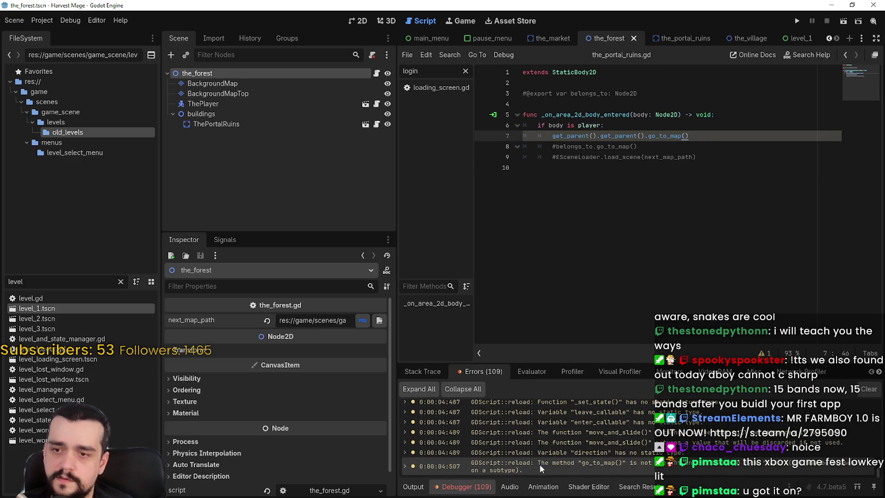
{"action": "mouse_move", "coordinate": [698, 465]}
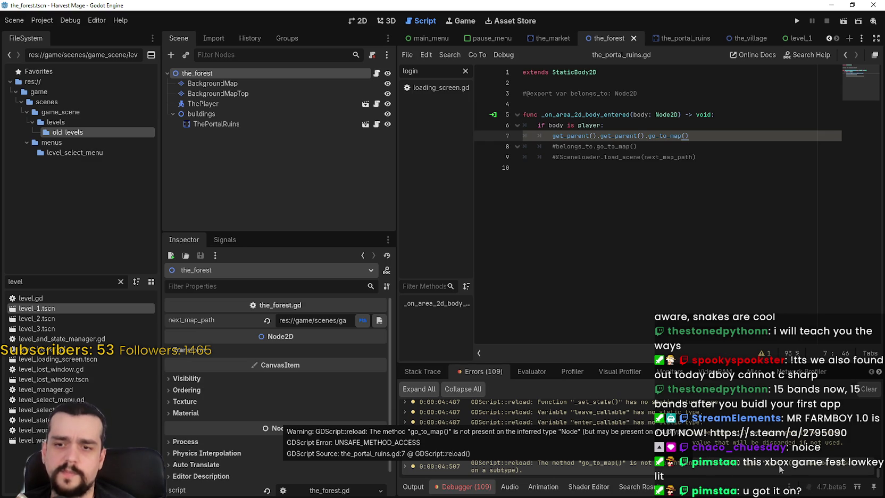
{"action": "left_click", "coordinate": [747, 465]}
{"action": "left_click", "coordinate": [706, 134]}
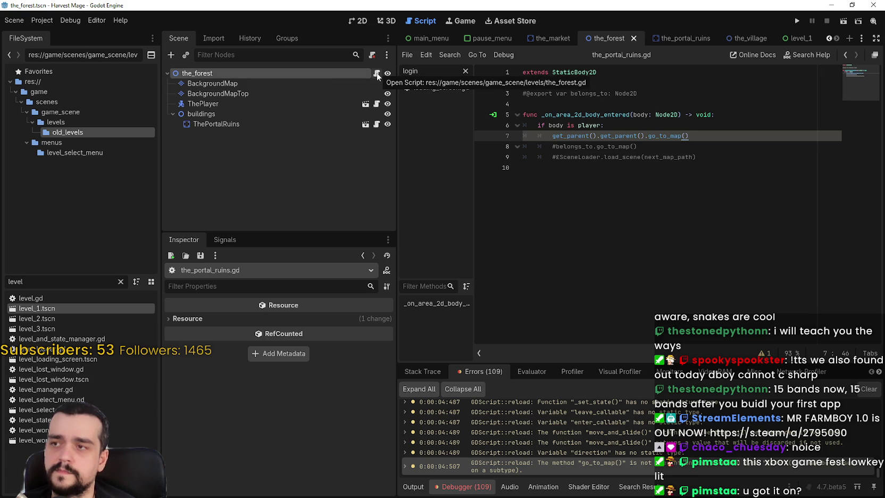
{"action": "left_click", "coordinate": [377, 76]}
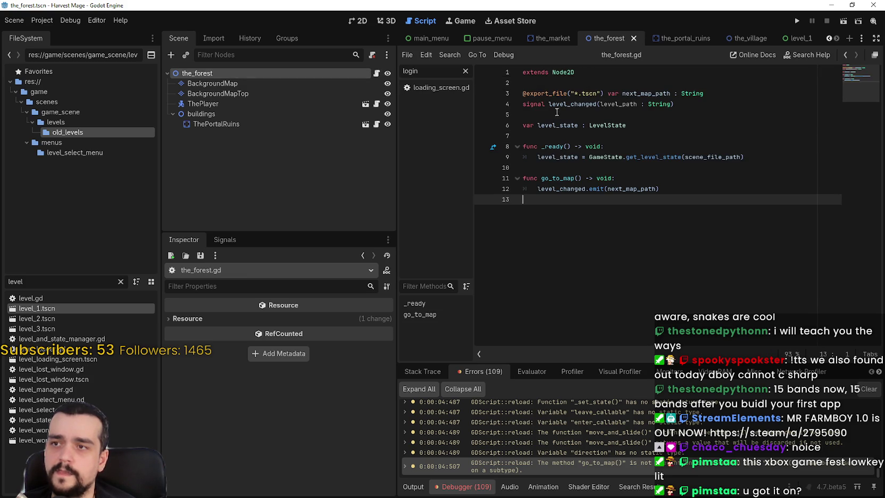
{"action": "left_click", "coordinate": [579, 82]}
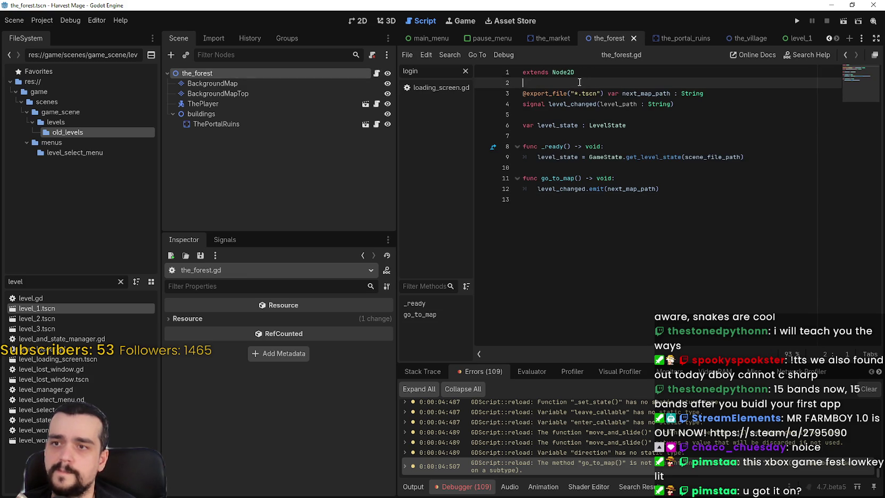
{"action": "left_click", "coordinate": [524, 72]}
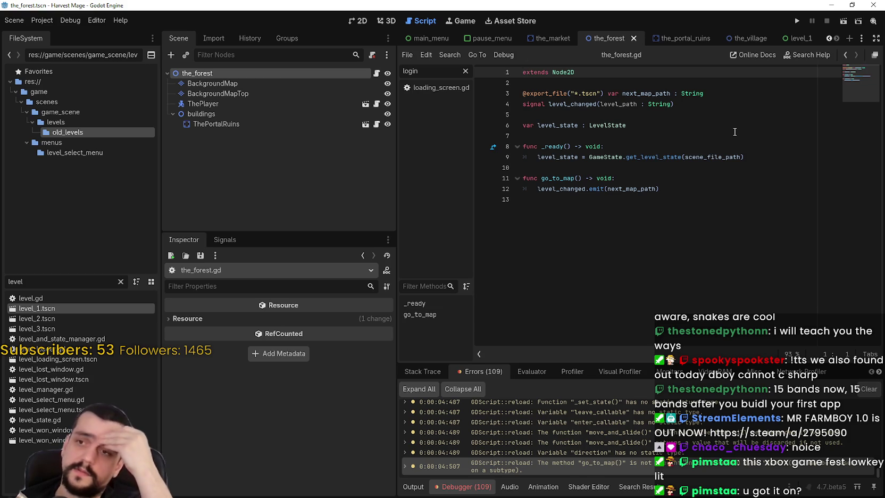
{"action": "left_click", "coordinate": [735, 115]}
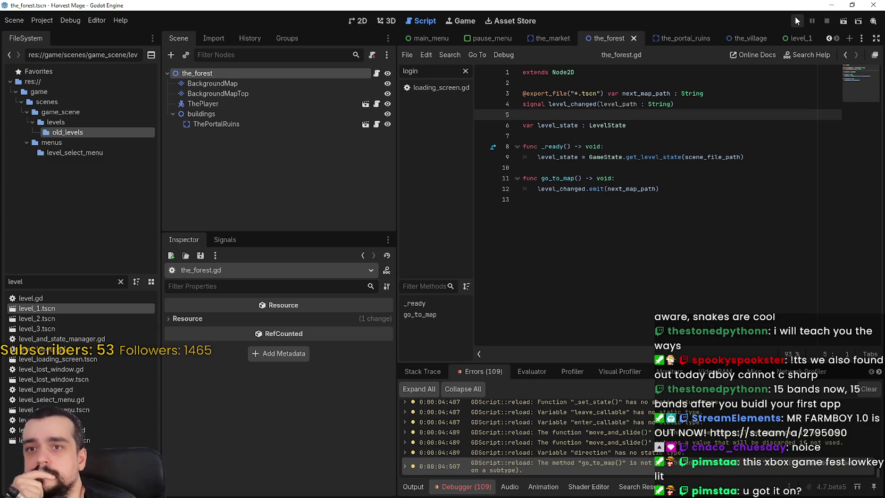
{"action": "mouse_move", "coordinate": [564, 468]}
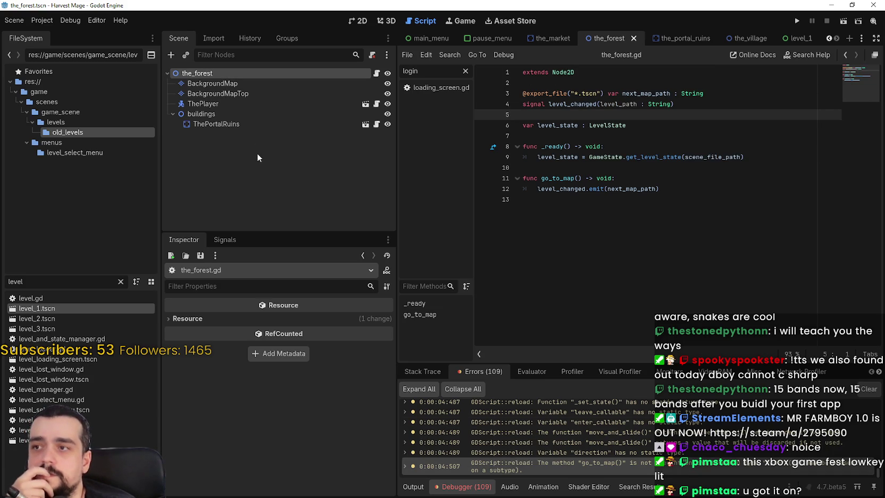
Step: Open level.gd from the FileSystem dock, scroll through its level_changed signal, then switch to the browser
{"action": "double_click", "coordinate": [62, 294]}
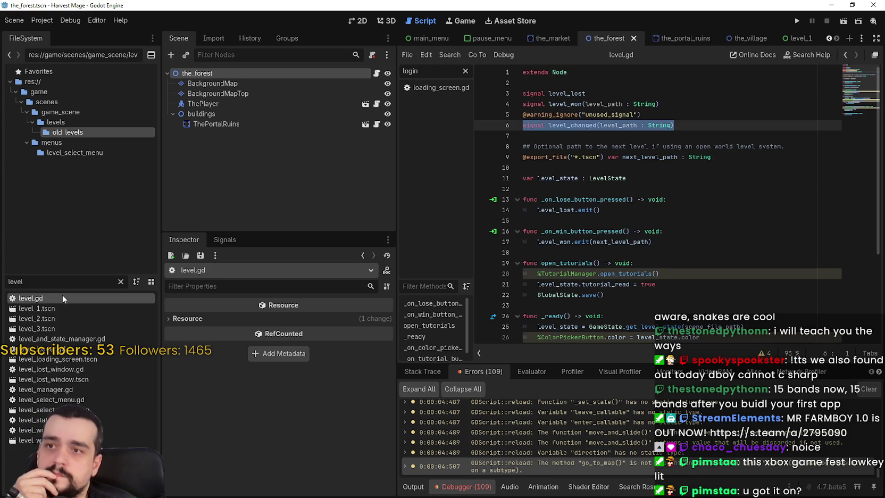
{"action": "key", "text": "Down"}
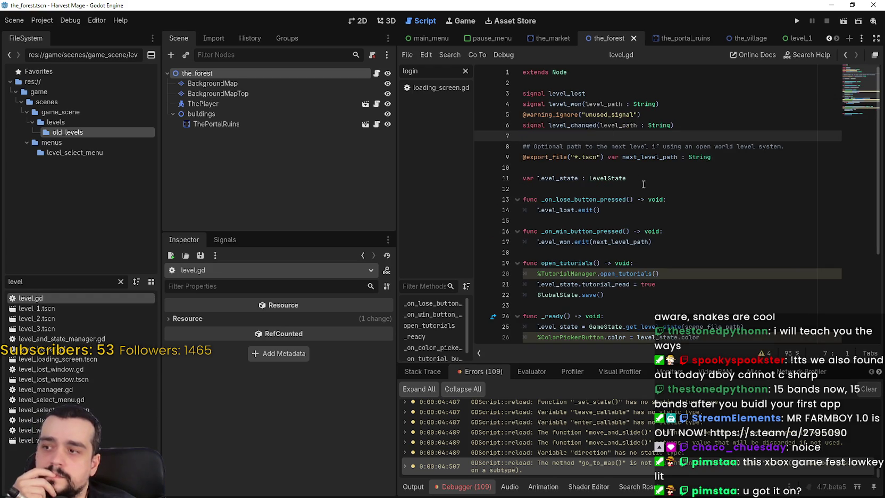
{"action": "scroll", "coordinate": [644, 183], "scroll_direction": "down", "scroll_amount": 3}
{"action": "scroll", "coordinate": [641, 182], "scroll_direction": "up", "scroll_amount": 3}
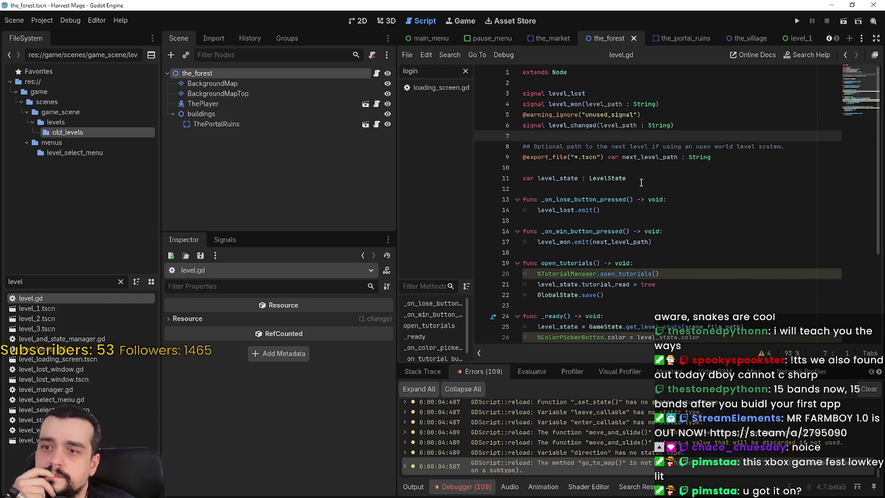
{"action": "scroll", "coordinate": [641, 182], "scroll_direction": "down", "scroll_amount": 1}
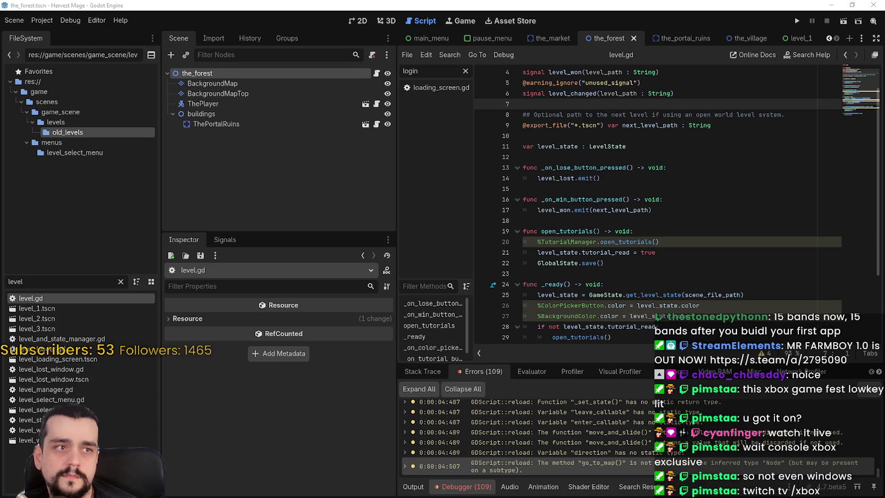
{"action": "key", "text": "alt+Tab"}
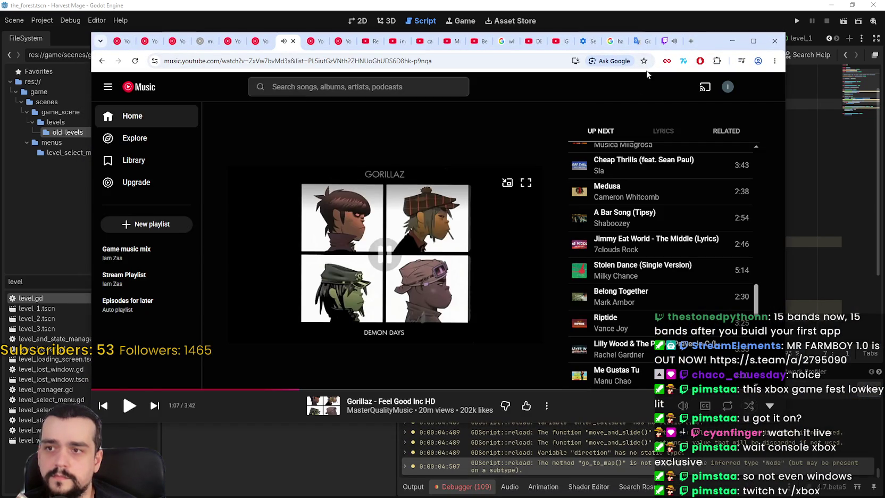
Step: Switch to the twitch.tv/xbox tab, enlarge the browser window, and put the stream fullscreen
{"action": "left_click", "coordinate": [664, 42]}
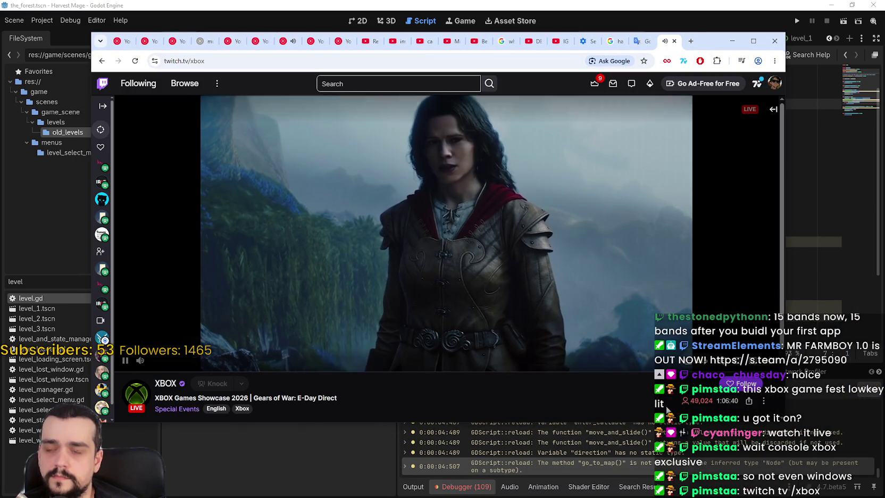
{"action": "left_click_drag", "start_coordinate": [713, 41], "coordinate": [727, 20]}
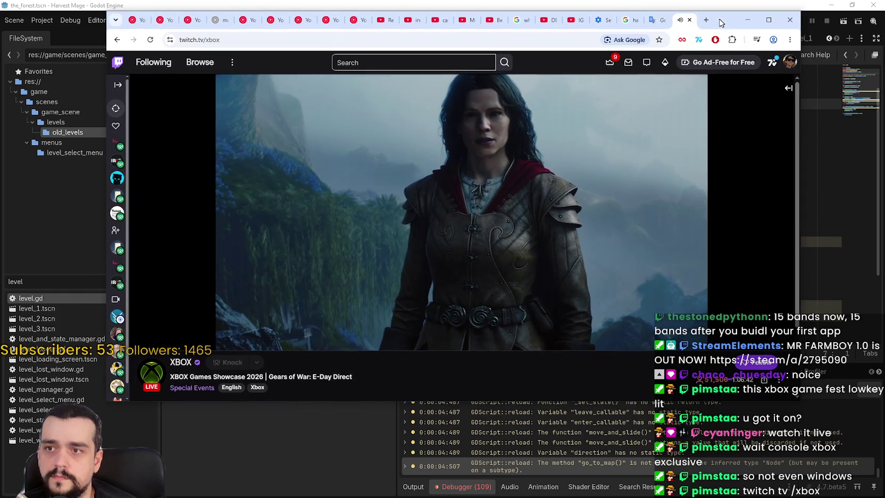
{"action": "left_click_drag", "start_coordinate": [603, 402], "coordinate": [596, 494]}
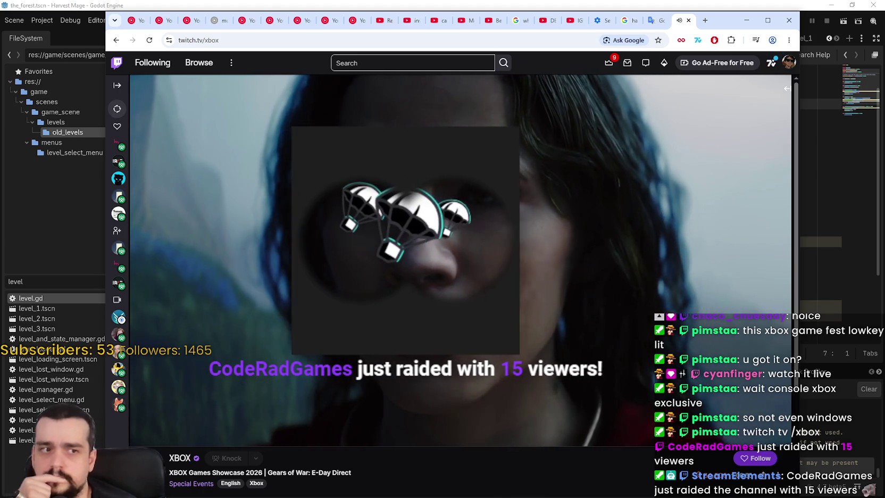
{"action": "left_click_drag", "start_coordinate": [713, 28], "coordinate": [704, 24]}
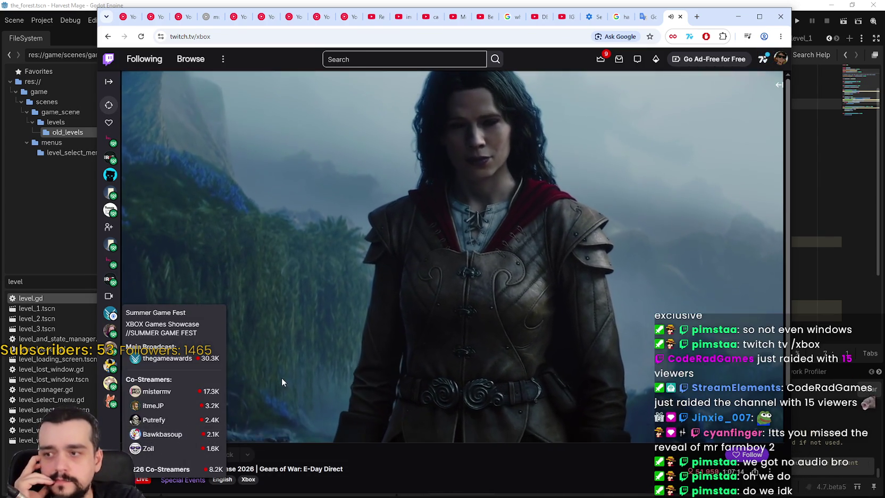
{"action": "mouse_move", "coordinate": [192, 435]}
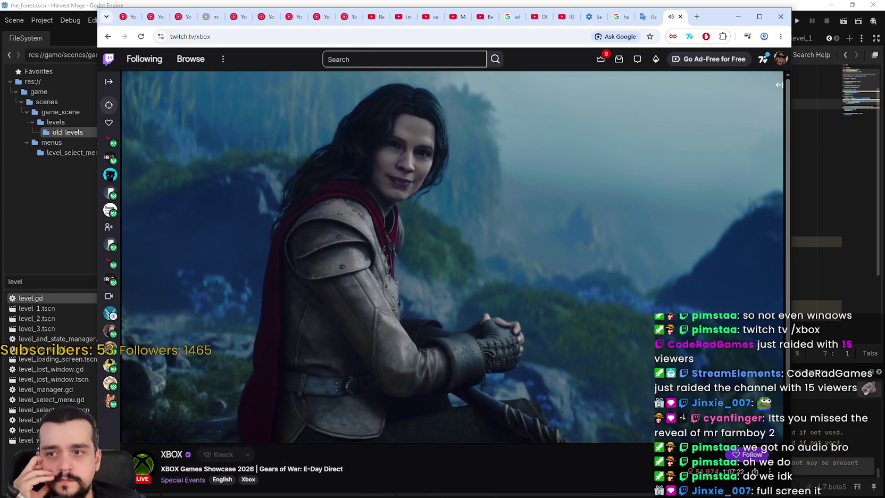
{"action": "double_click", "coordinate": [558, 183]}
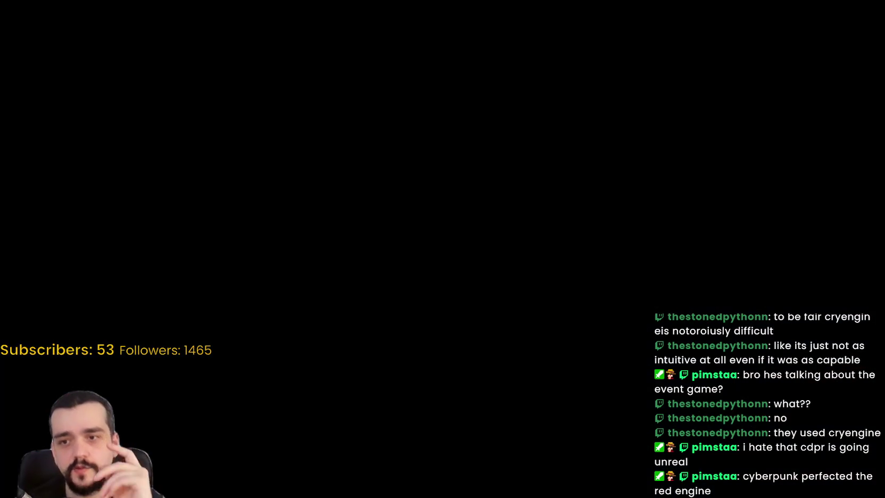
{"action": "mouse_move", "coordinate": [772, 168]}
{"action": "key", "text": "Escape"}
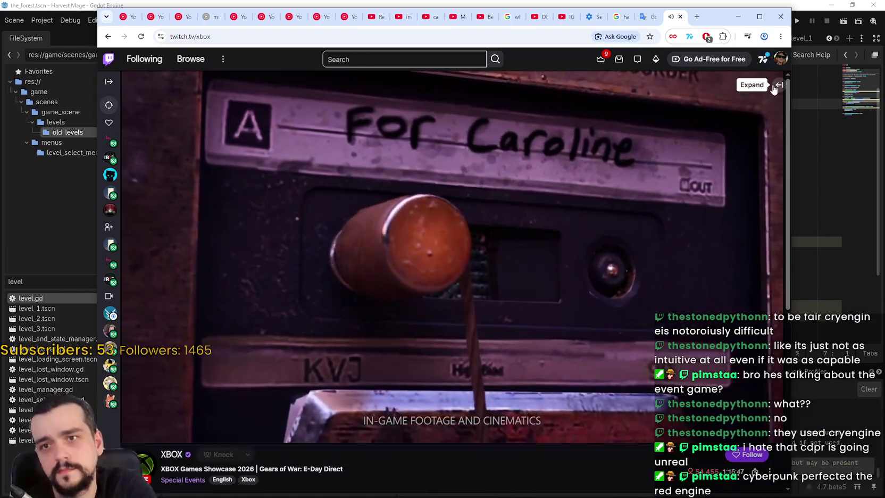
{"action": "left_click", "coordinate": [775, 87]}
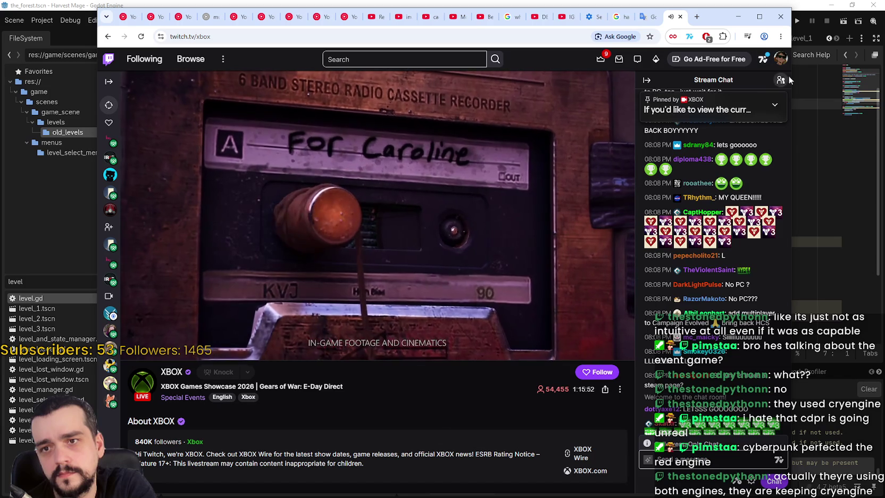
{"action": "left_click", "coordinate": [780, 60]}
{"action": "left_click", "coordinate": [781, 60]}
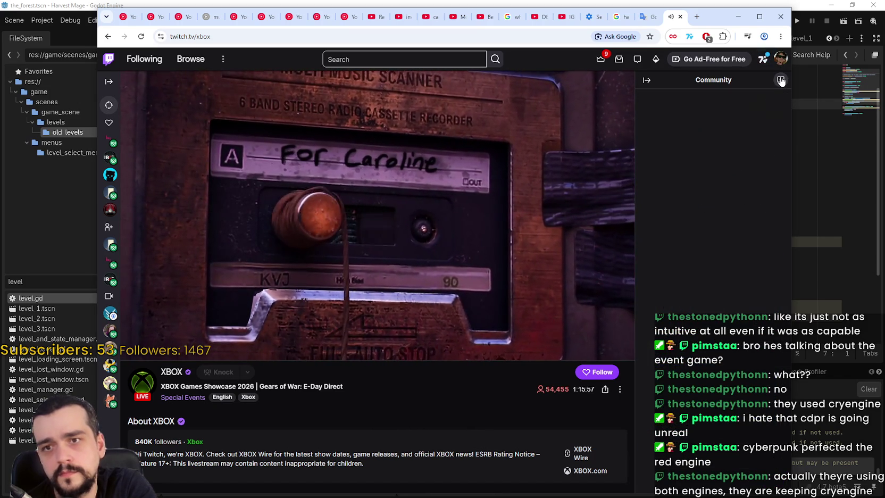
{"action": "left_click", "coordinate": [780, 80]}
{"action": "left_click", "coordinate": [781, 59]}
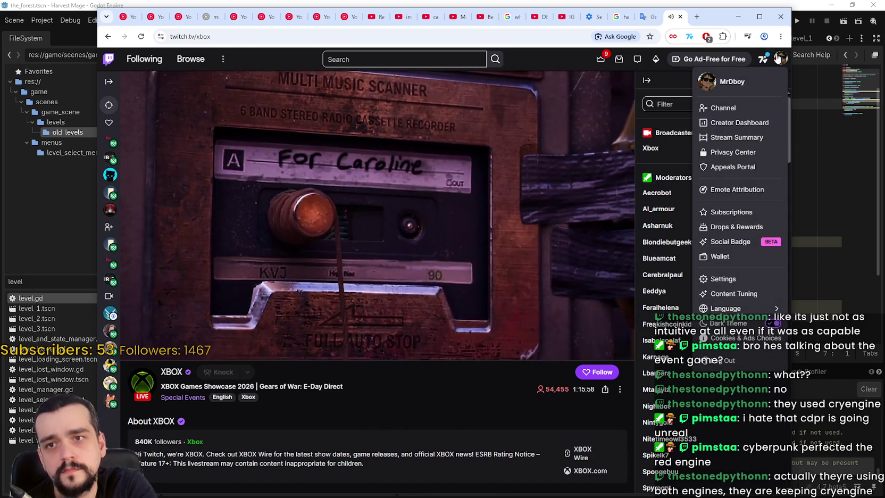
{"action": "left_click", "coordinate": [647, 81]}
{"action": "left_click", "coordinate": [647, 81]}
{"action": "left_click", "coordinate": [652, 83]}
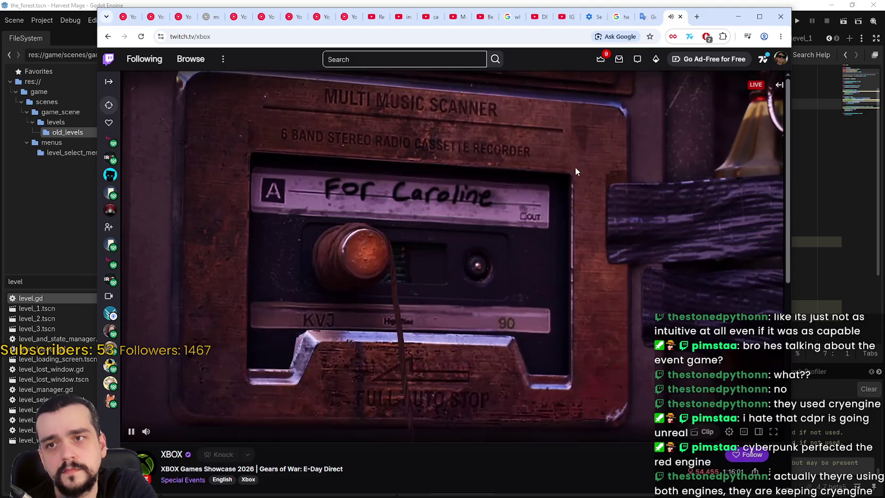
{"action": "double_click", "coordinate": [575, 187]}
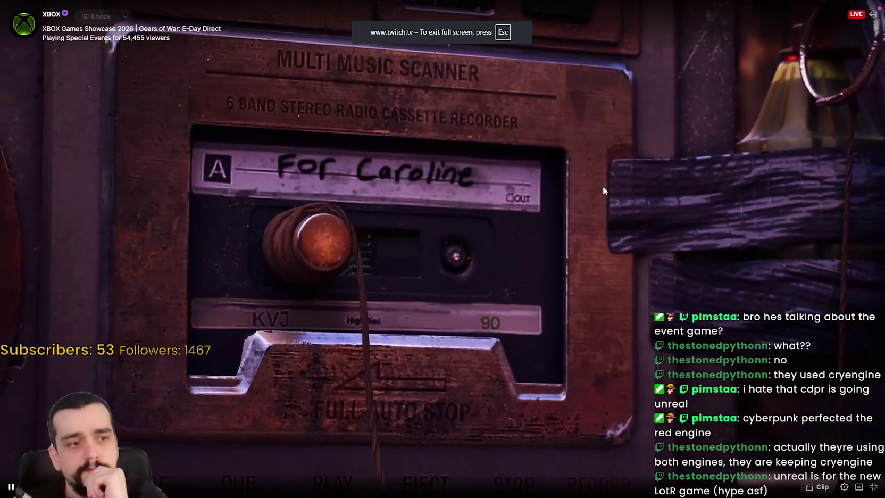